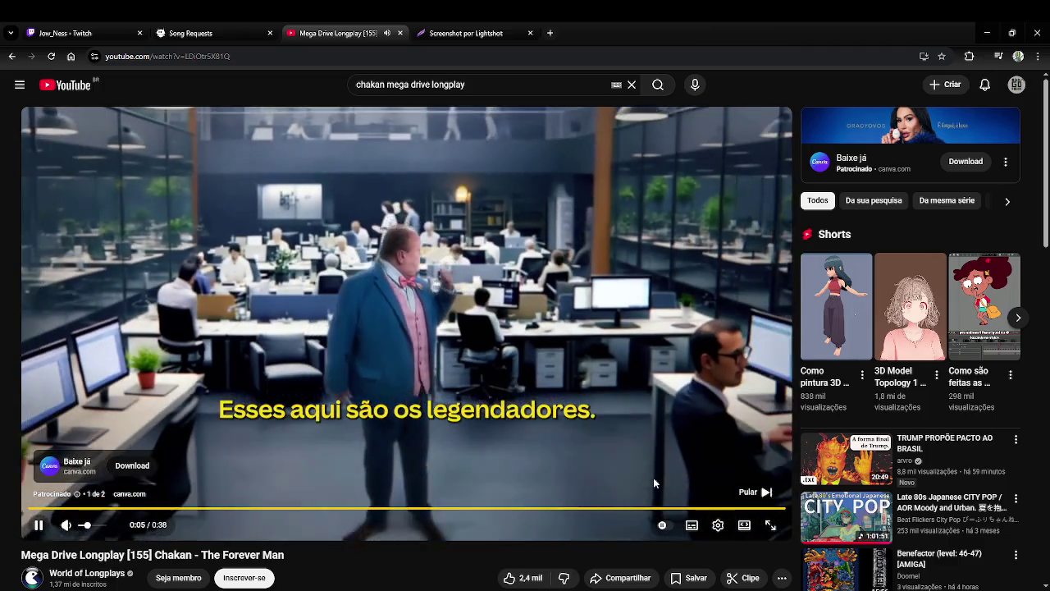
# Skip the Canva ad, then pause the Chakan - The Forever Man longplay after watching a while.
pyautogui.click(755, 492)
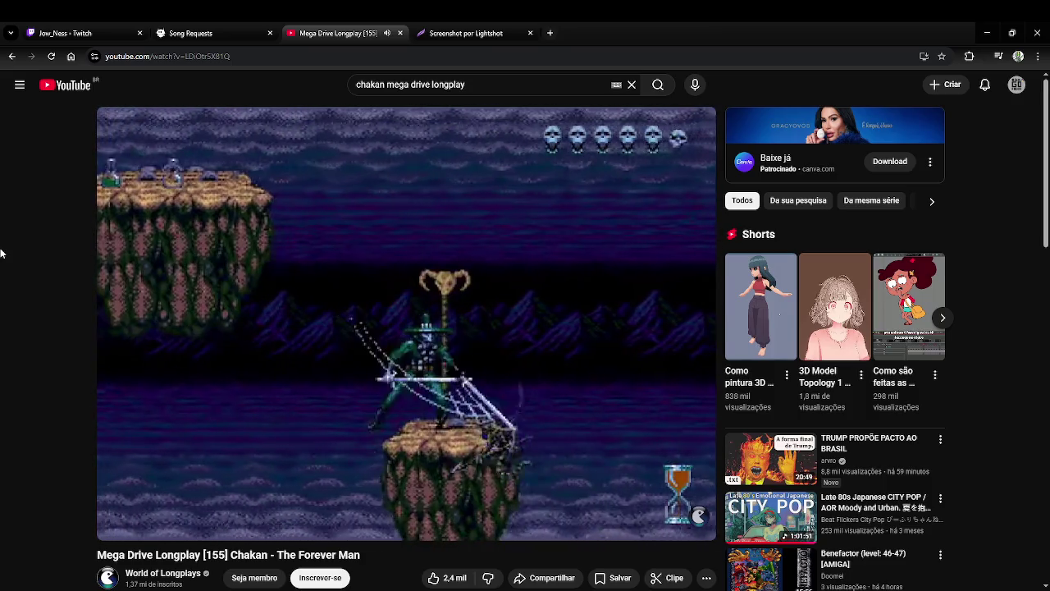
pyautogui.click(396, 222)
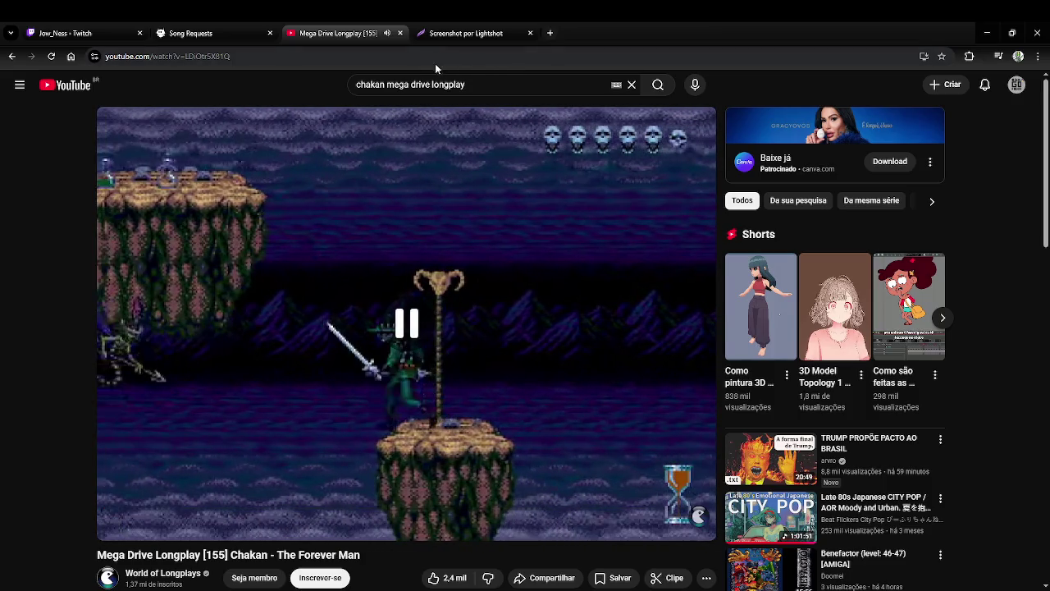
# Replace the YouTube search query with 'sword of sodan longplay' and run the search.
pyautogui.click(486, 87)
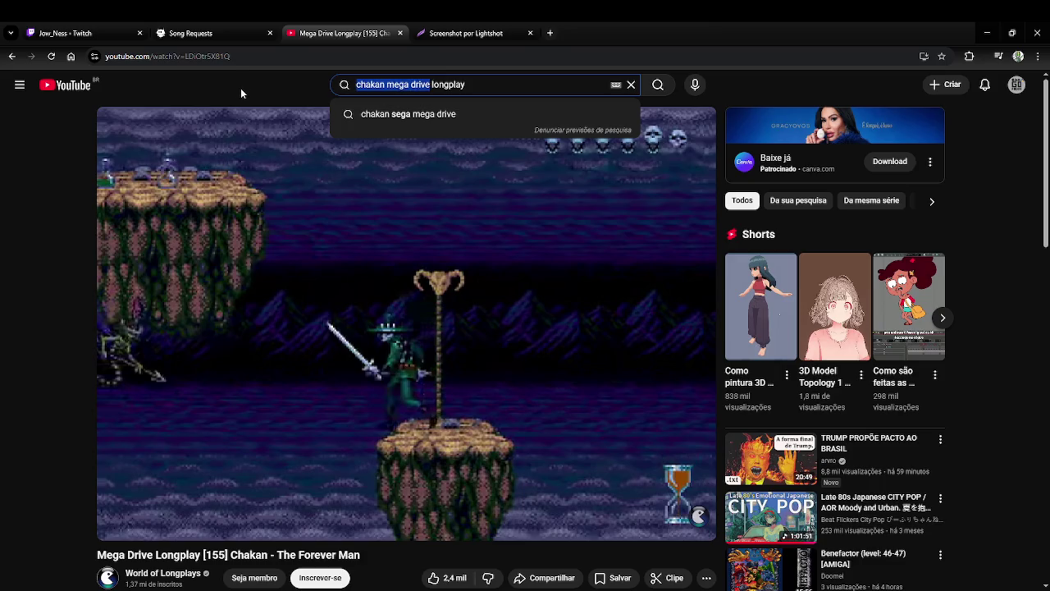
pyautogui.write('s')
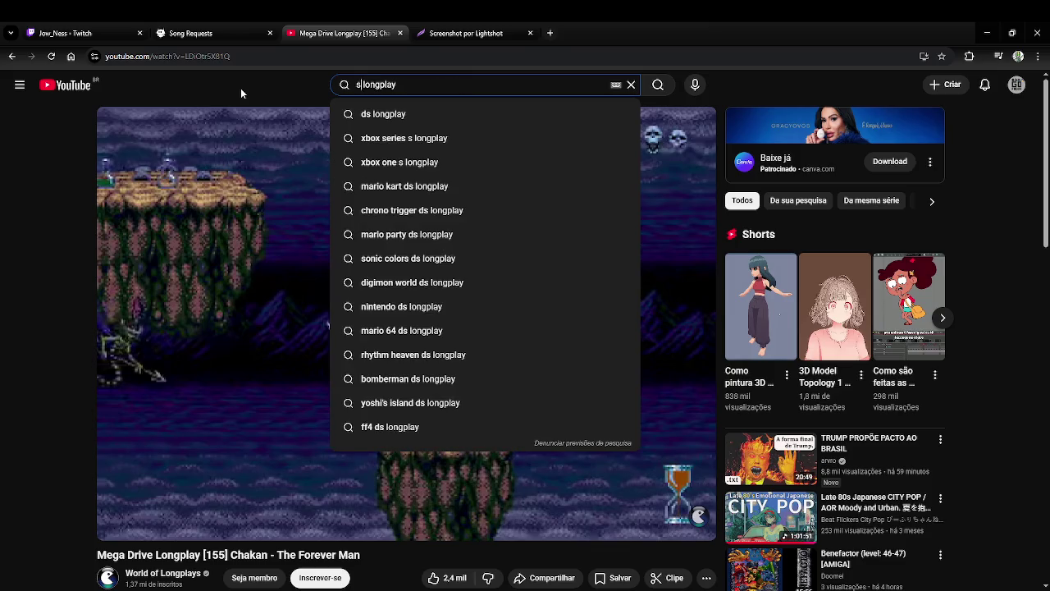
pyautogui.write('word of ')
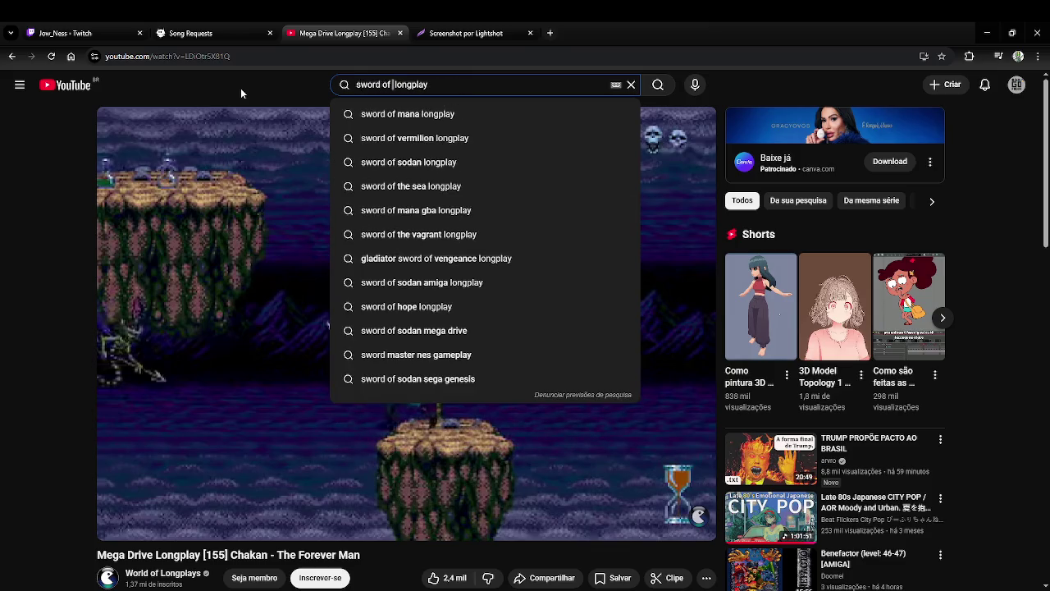
pyautogui.write('sodan')
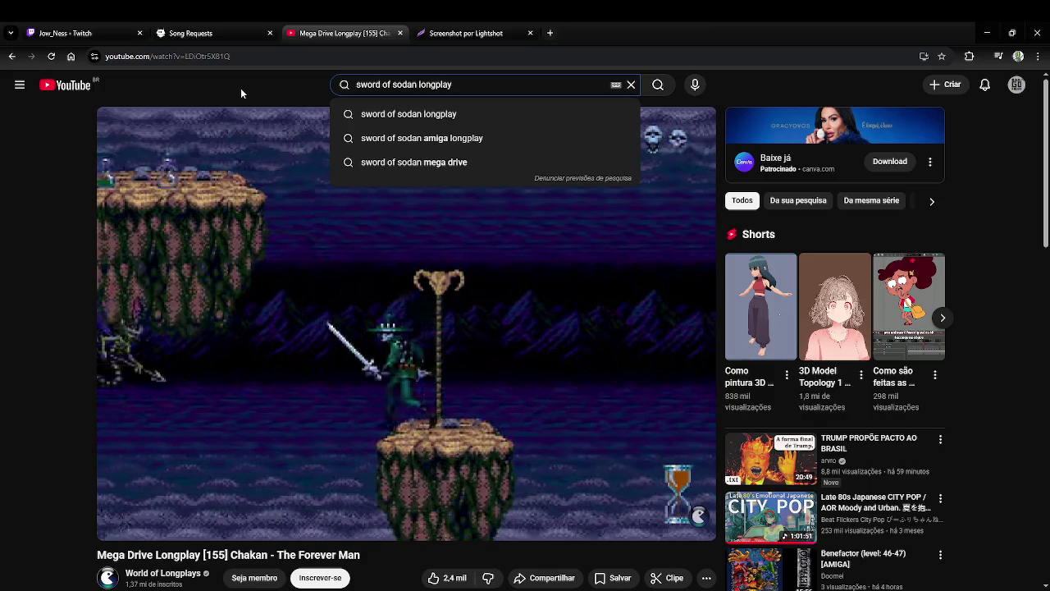
pyautogui.press('Return')
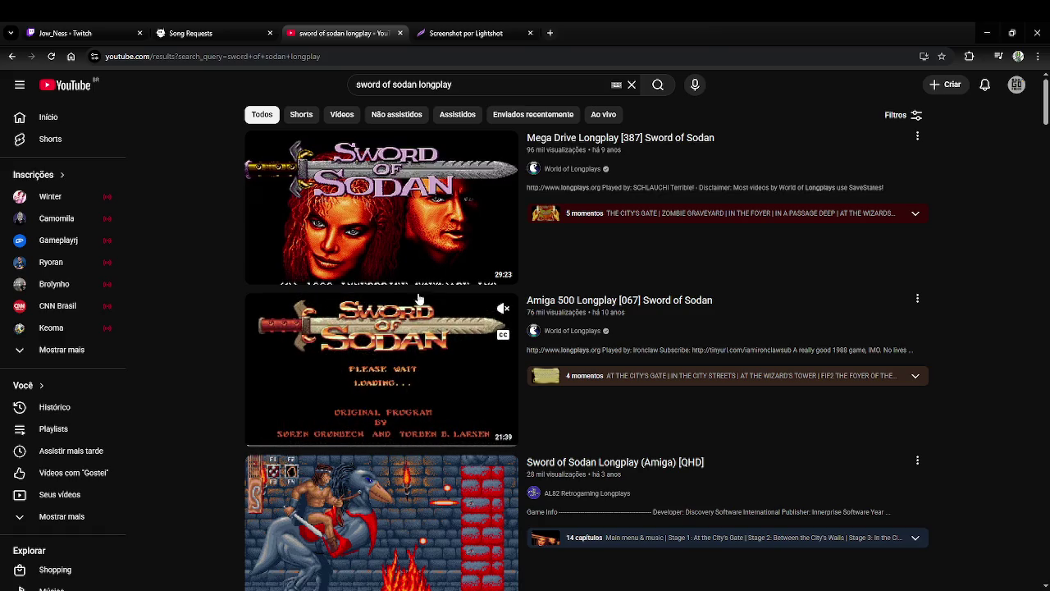
# Play 'Mega Drive Longplay [387] Sword of Sodan', close the Lightshot tab, and skip ahead 10 seconds.
pyautogui.click(394, 238)
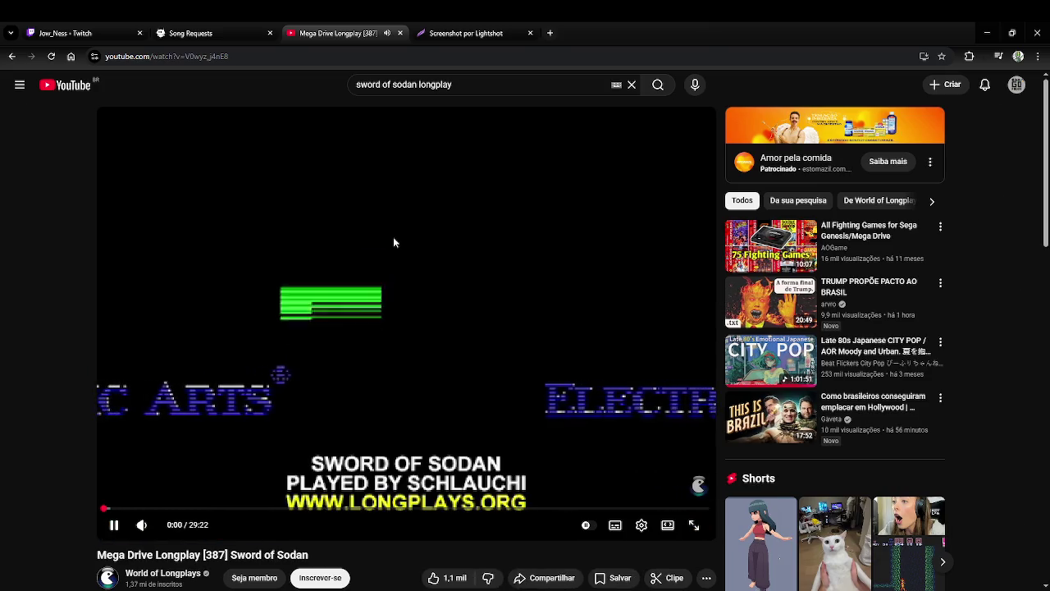
pyautogui.click(530, 33)
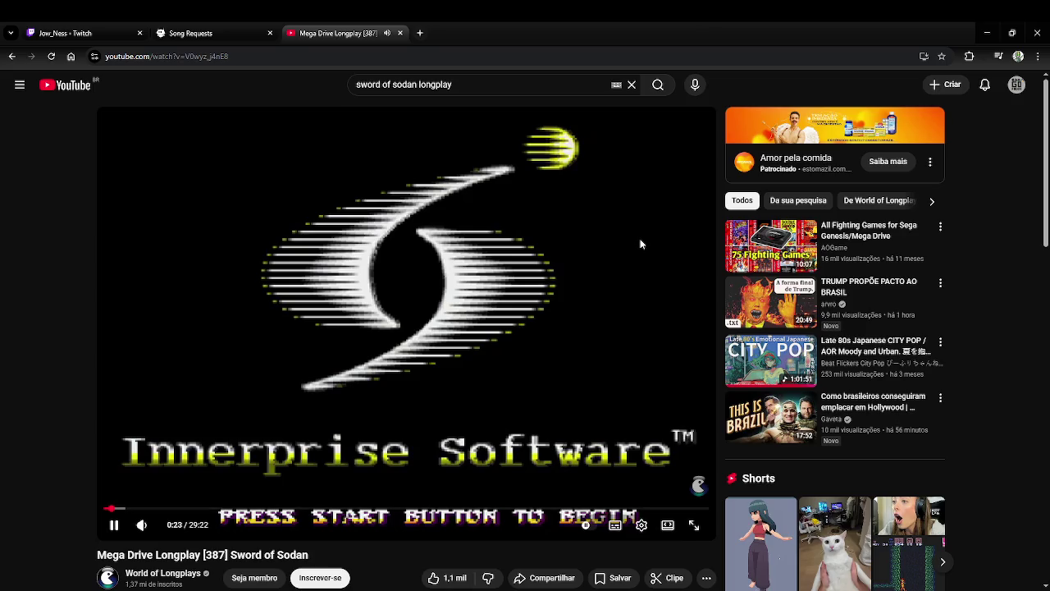
pyautogui.press('Right')
# Seek the Sword of Sodan longplay forward through the Hall of Fame, pausing and resuming once.
pyautogui.press('Right')
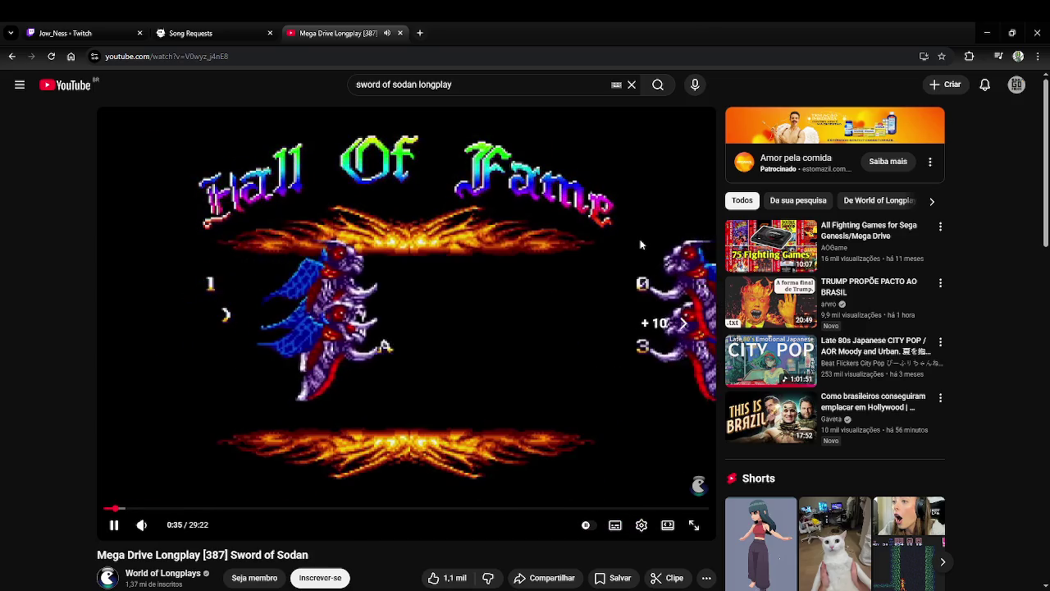
pyautogui.press('Right')
pyautogui.press('Right')
pyautogui.press('Right')
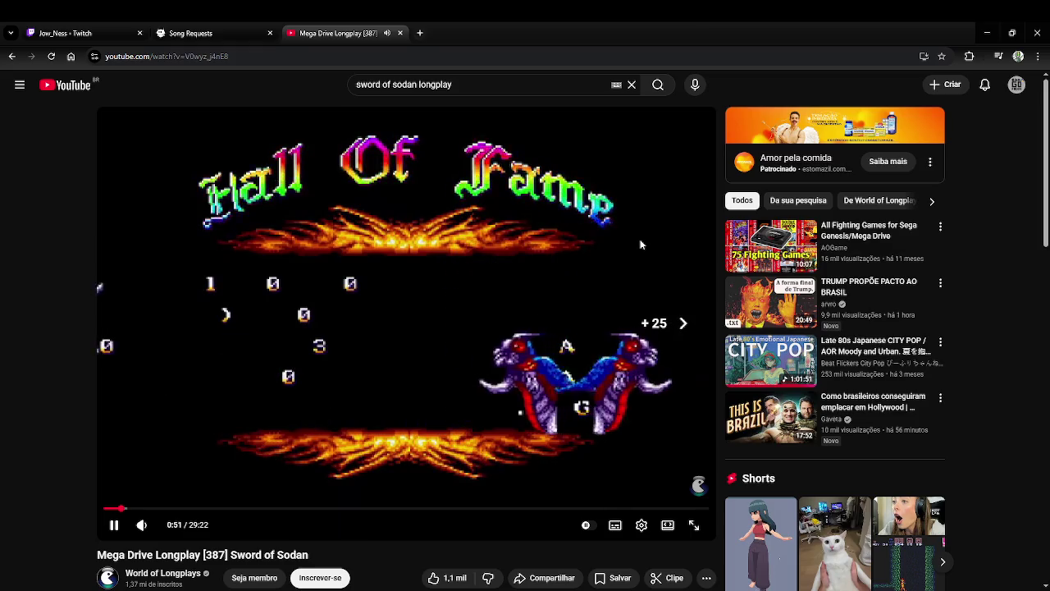
pyautogui.press('Right')
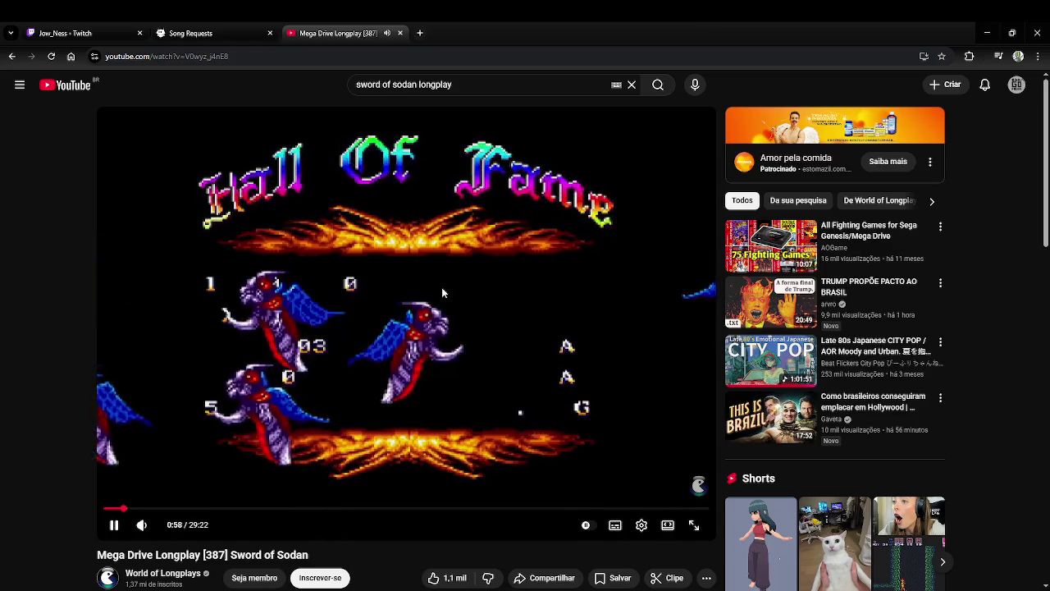
pyautogui.click(454, 218)
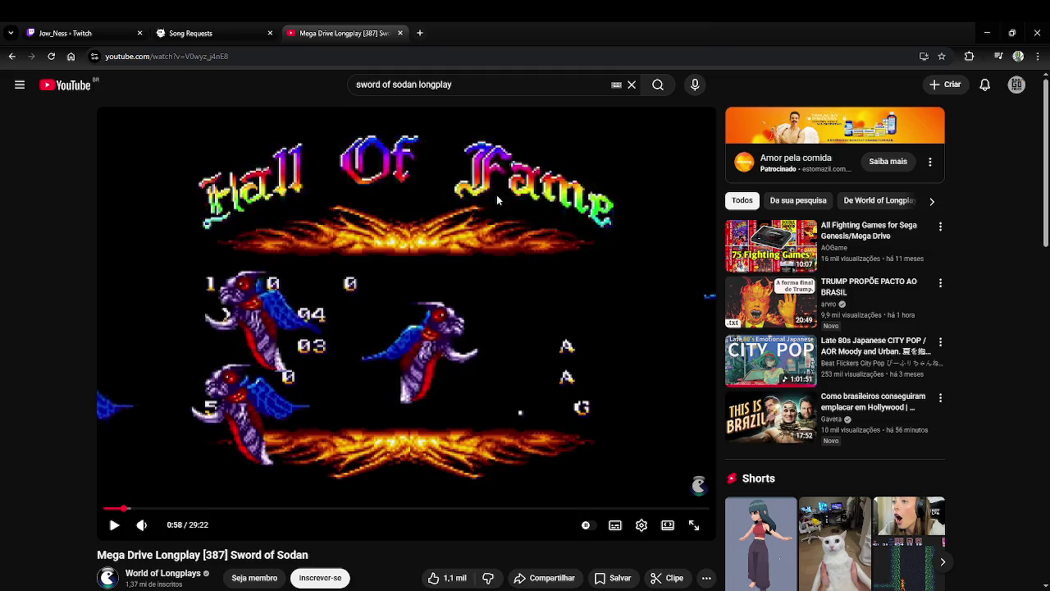
pyautogui.click(660, 312)
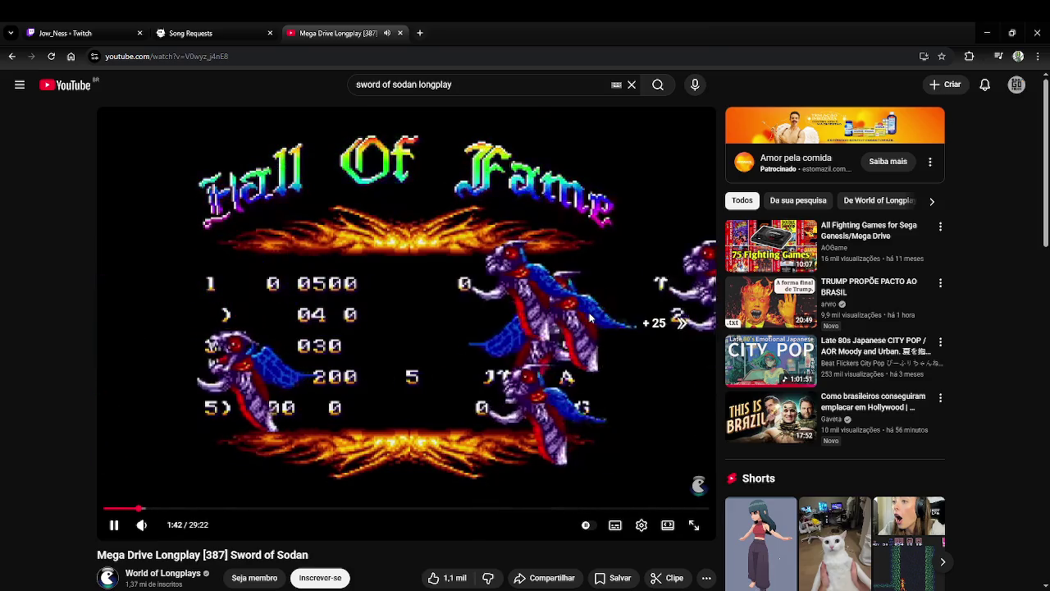
pyautogui.press('Right')
pyautogui.press('Right')
pyautogui.press('Right')
pyautogui.press('Right')
pyautogui.press('Right')
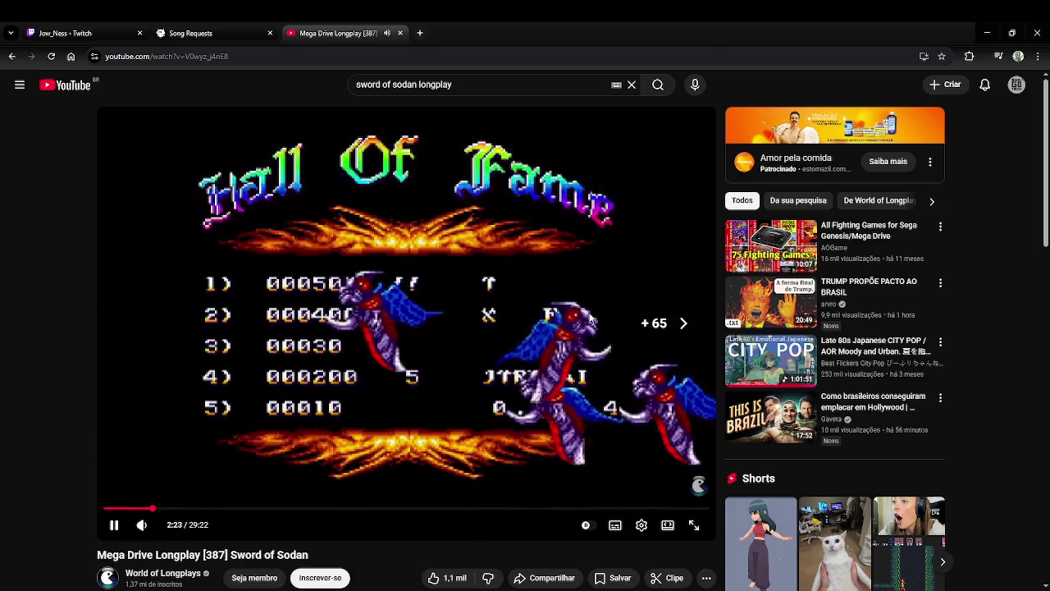
pyautogui.press('Right')
pyautogui.press('Right')
pyautogui.press('Right')
pyautogui.press('Right')
pyautogui.press('Right')
pyautogui.press('Right')
pyautogui.press('Right')
pyautogui.press('Right')
pyautogui.press('Right')
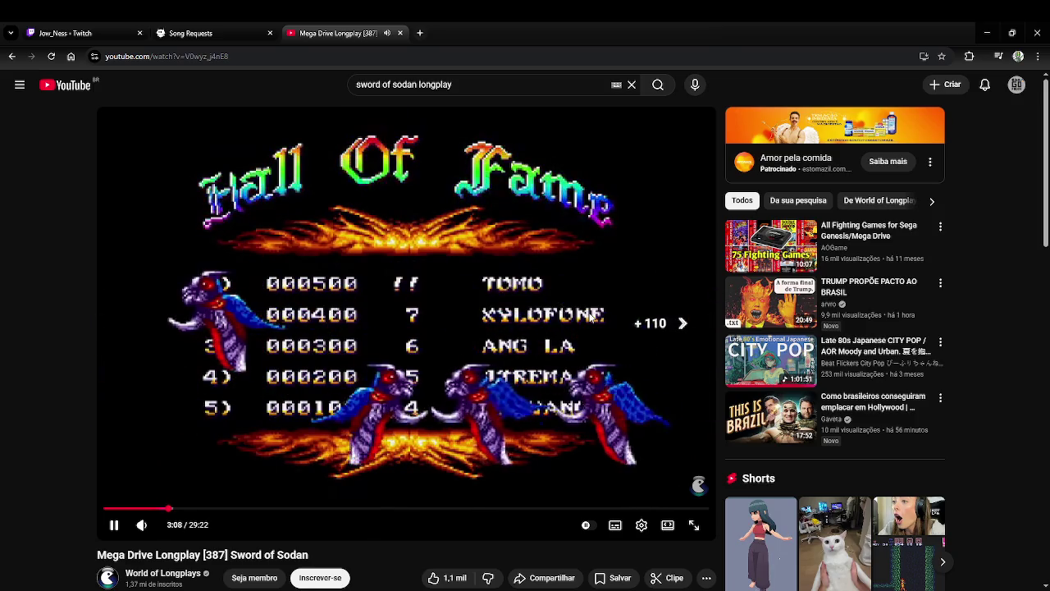
pyautogui.press('Right')
pyautogui.press('Right')
pyautogui.press('Right')
pyautogui.press('Right')
pyautogui.press('Right')
pyautogui.press('Right')
pyautogui.press('Right')
pyautogui.press('Right')
pyautogui.press('Right')
pyautogui.press('Right')
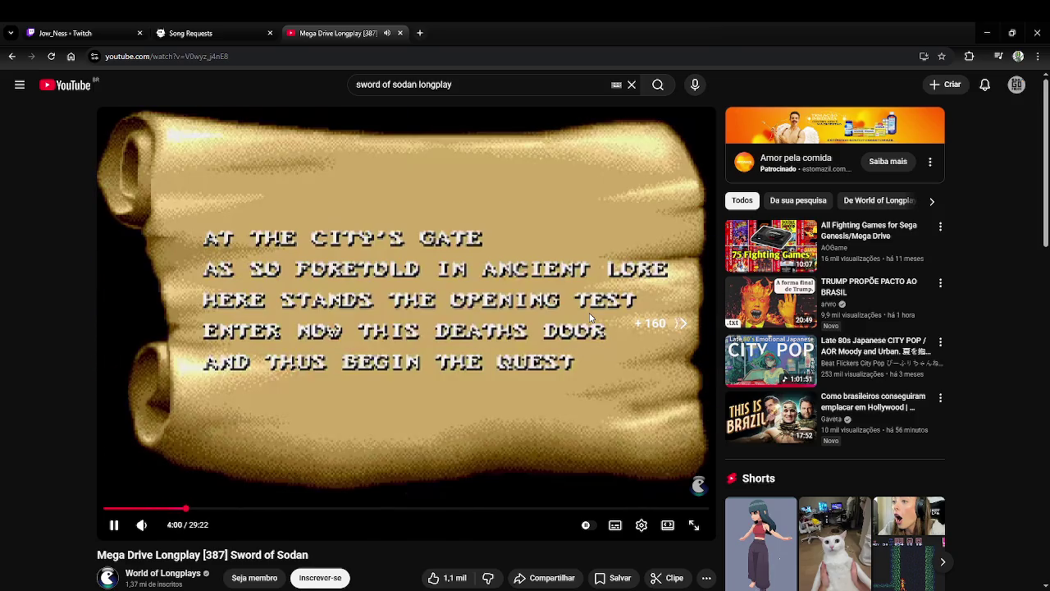
# Rewind the longplay in 5-second steps to 4:21, in the first-level gameplay.
pyautogui.press('Left')
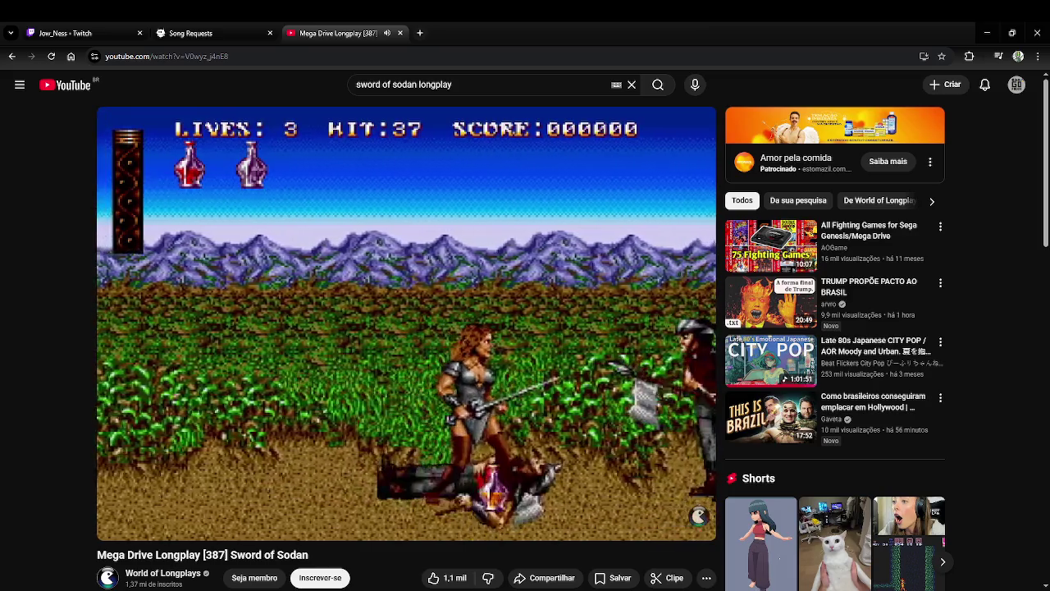
pyautogui.press('Left')
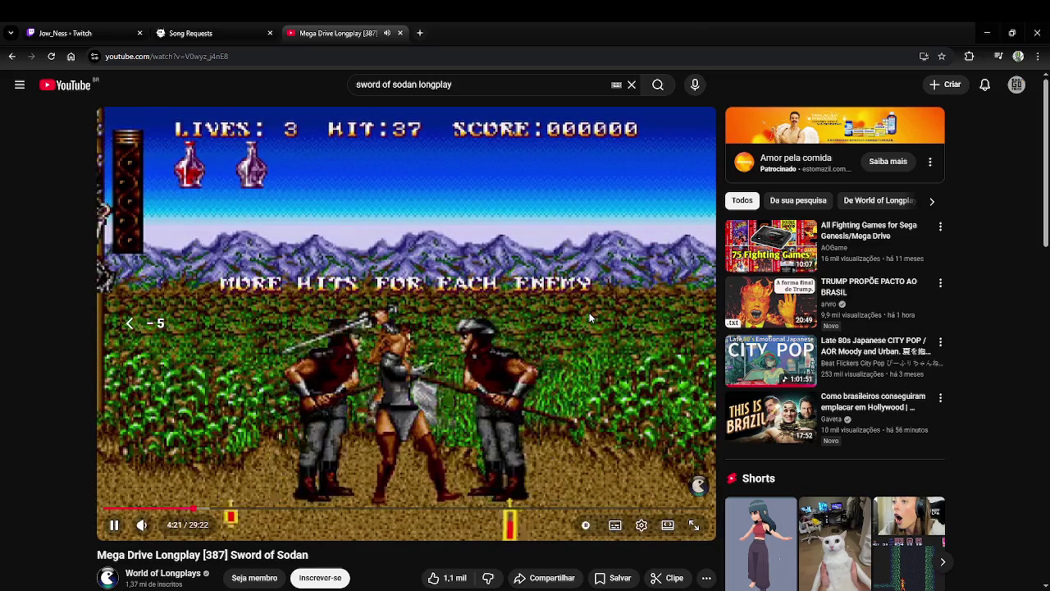
# Rewind a few seconds and let Sword of Sodan play on past 10:10.
pyautogui.press('Left')
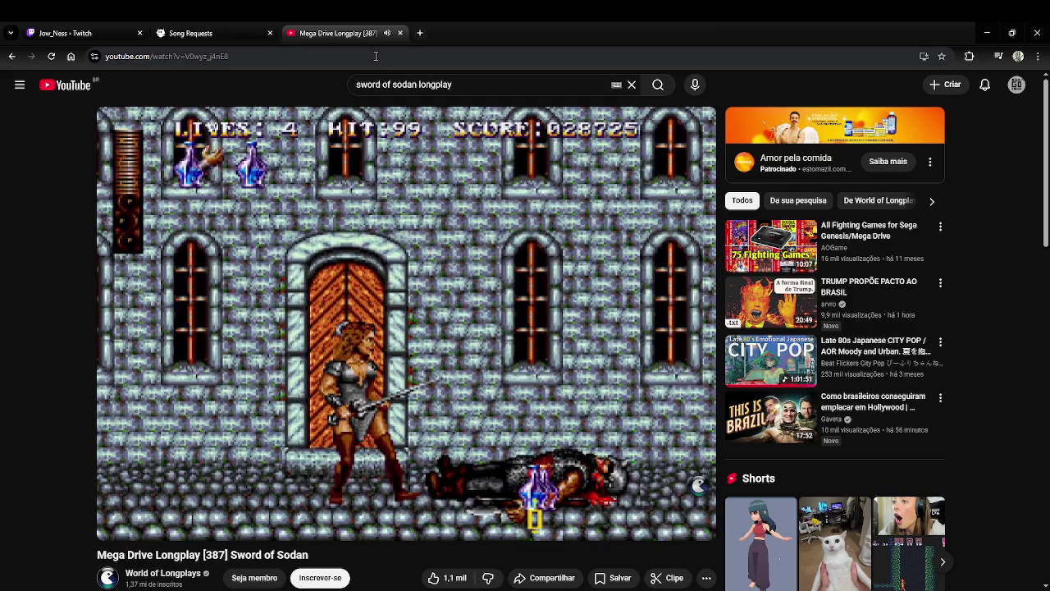
pyautogui.click(416, 85)
# Search 'xena ps2 longplay' and open the PSX Longplay [022] Xena: Warrior Princess video.
pyautogui.moveTo(416, 85); pyautogui.dragTo(298, 82)
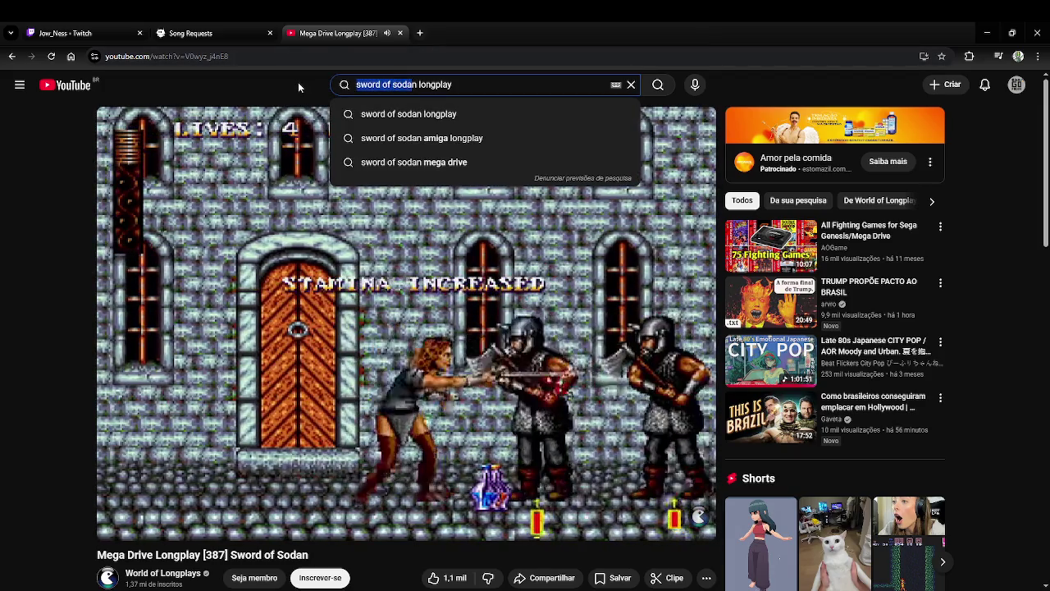
pyautogui.write('xenna ps')
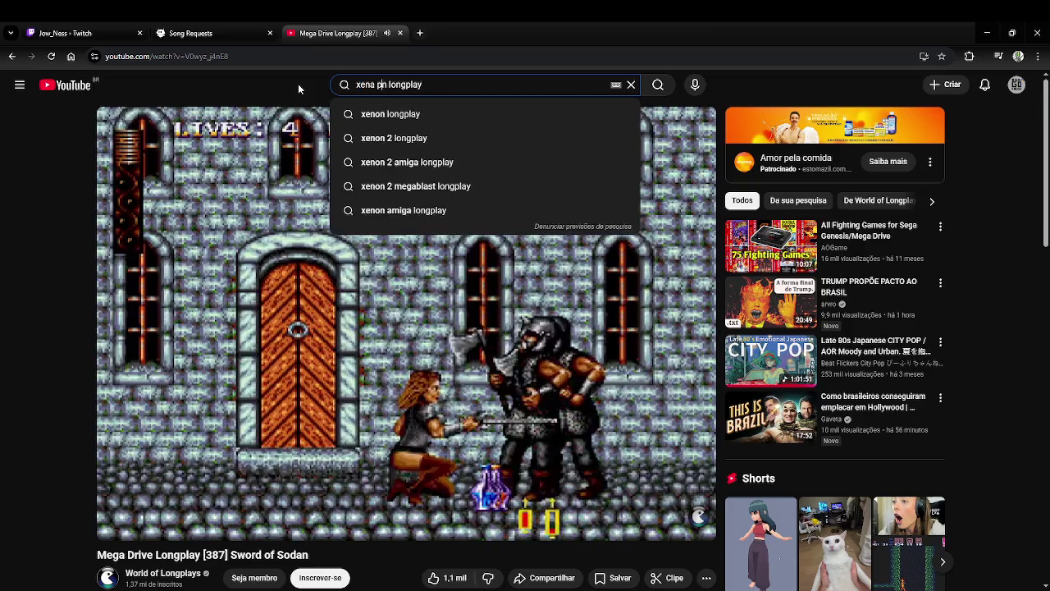
pyautogui.write('2')
pyautogui.press('Return')
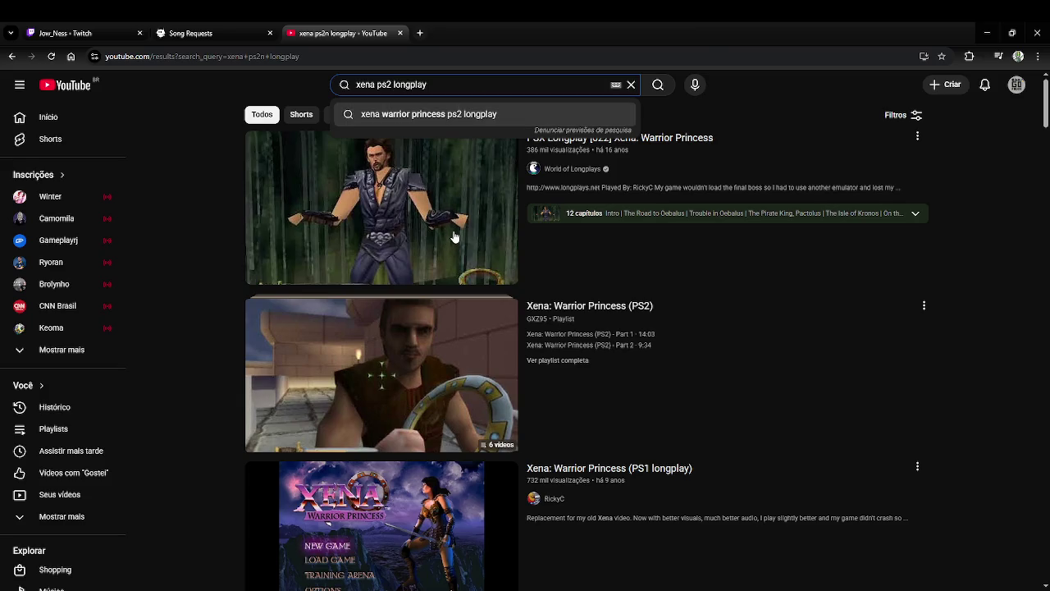
pyautogui.click(420, 224)
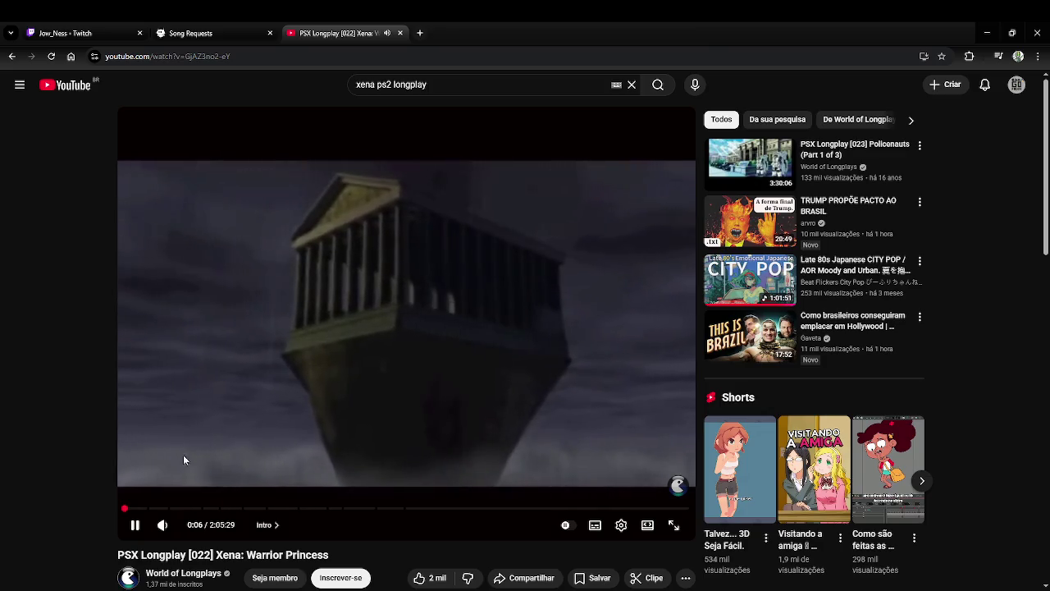
pyautogui.moveTo(151, 509)
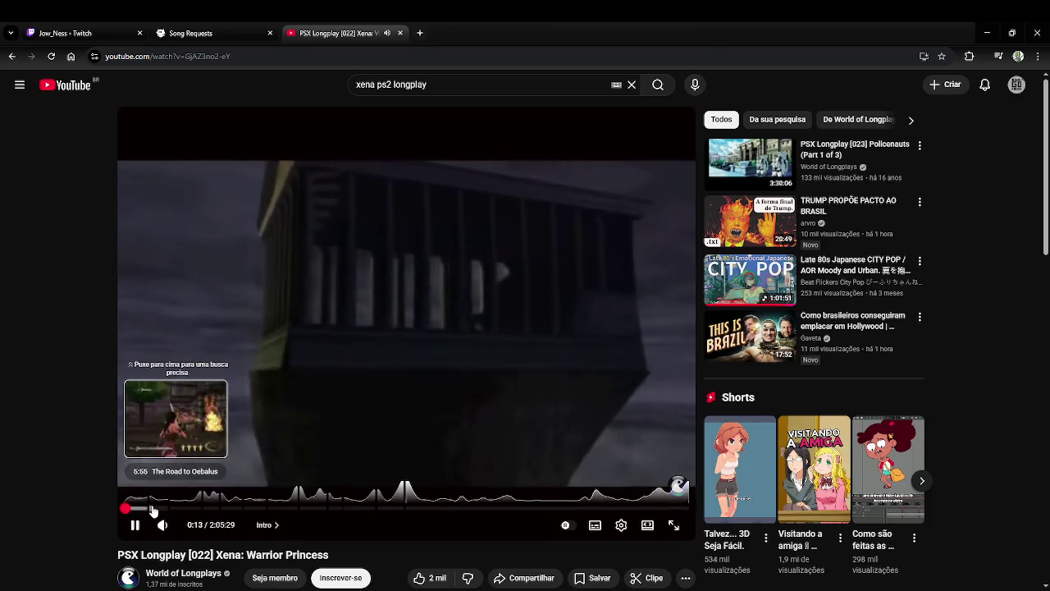
# Jump the Xena longplay to 'The Road to Oebalus' chapter and pause at 6:36.
pyautogui.click(153, 511)
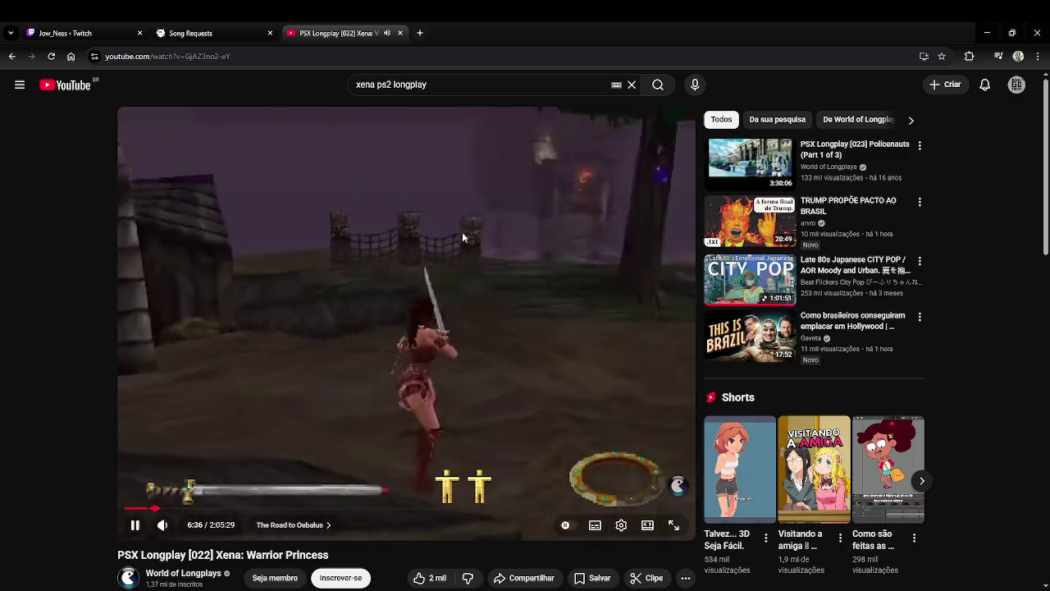
pyautogui.click(462, 231)
# Rerun the 'xena ps2 longplay' search, scroll the results, and open 'Xena - Playstation 2 Gameplay'.
pyautogui.click(490, 92)
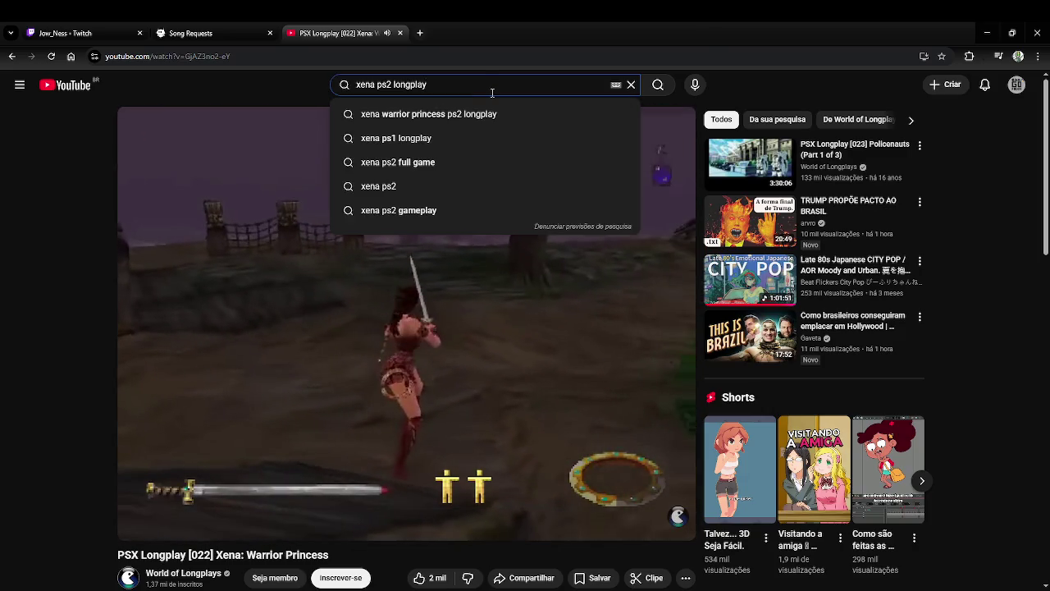
pyautogui.press('Return')
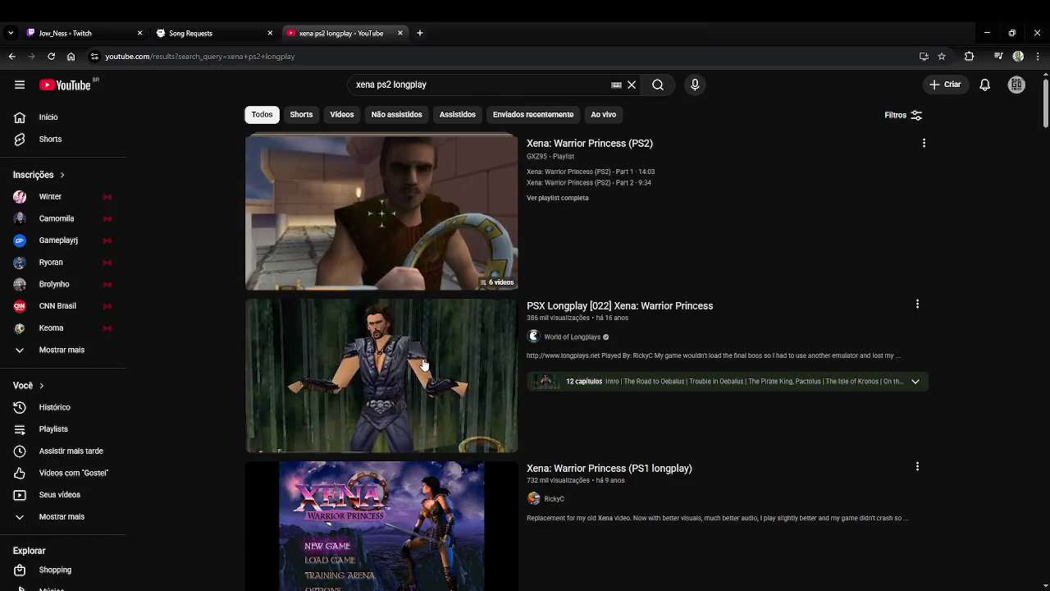
pyautogui.scroll(-1, 418, 394)
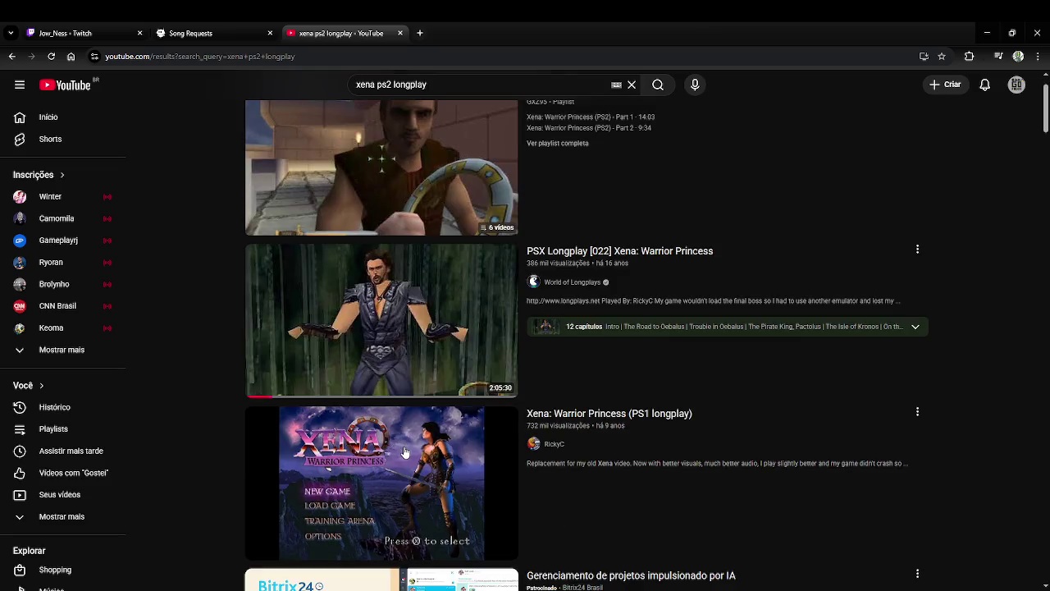
pyautogui.scroll(-3, 407, 449)
pyautogui.scroll(-1, 407, 450)
pyautogui.scroll(-3, 405, 448)
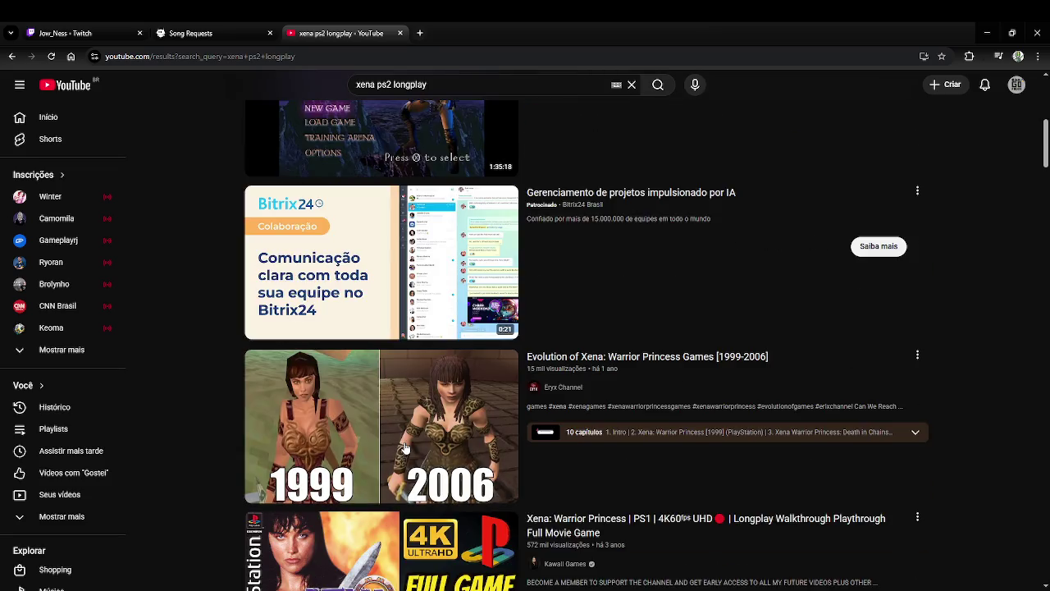
pyautogui.moveTo(382, 424)
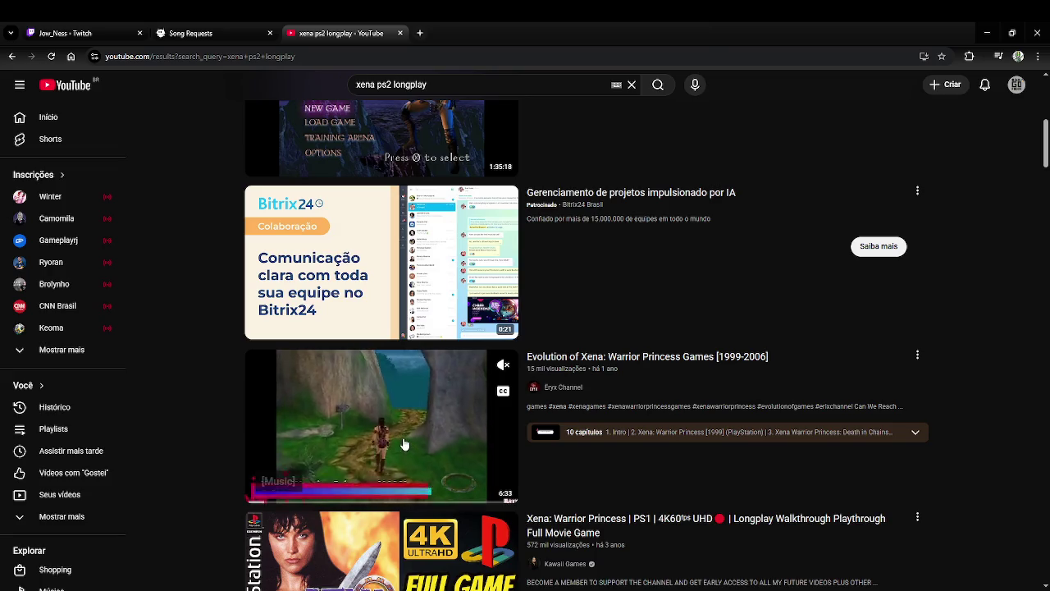
pyautogui.scroll(-3, 404, 444)
pyautogui.scroll(-1, 404, 446)
pyautogui.scroll(-1, 404, 446)
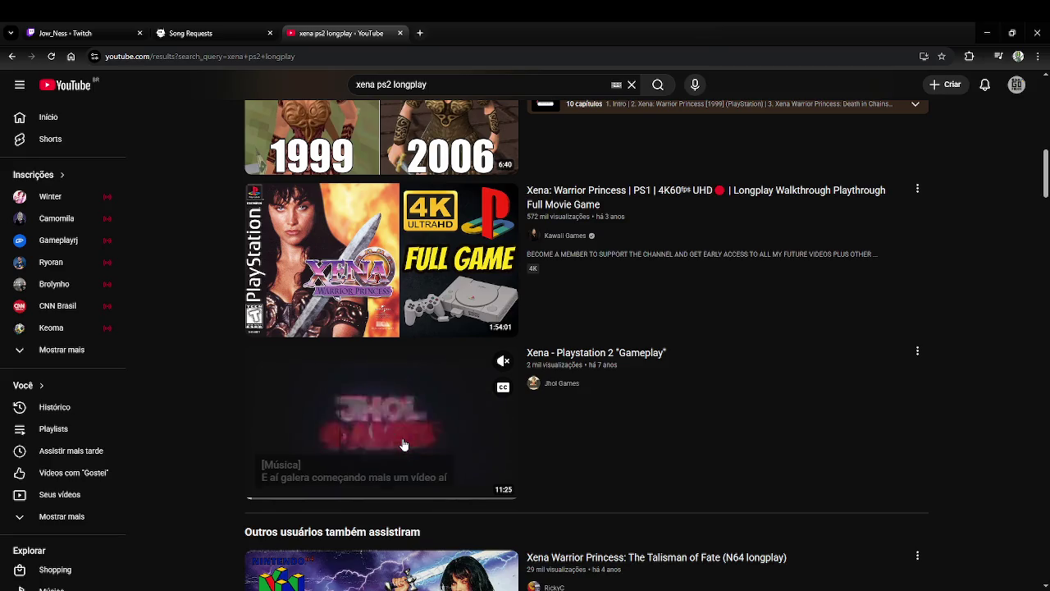
pyautogui.click(404, 445)
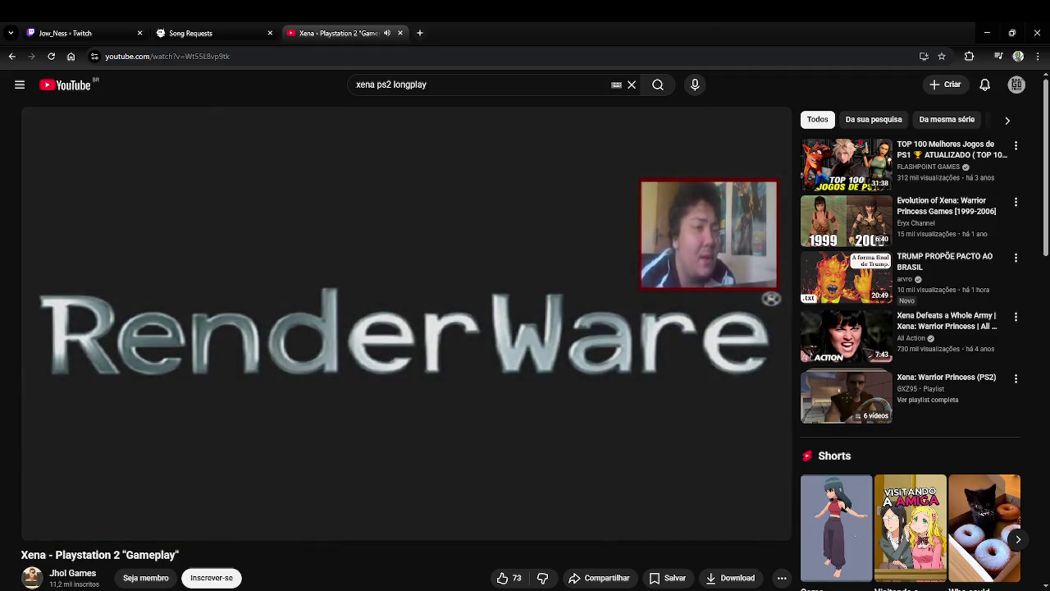
# Seek the Xena PS2 gameplay video forward, skip its ad, then return to the search results.
pyautogui.press('Right')
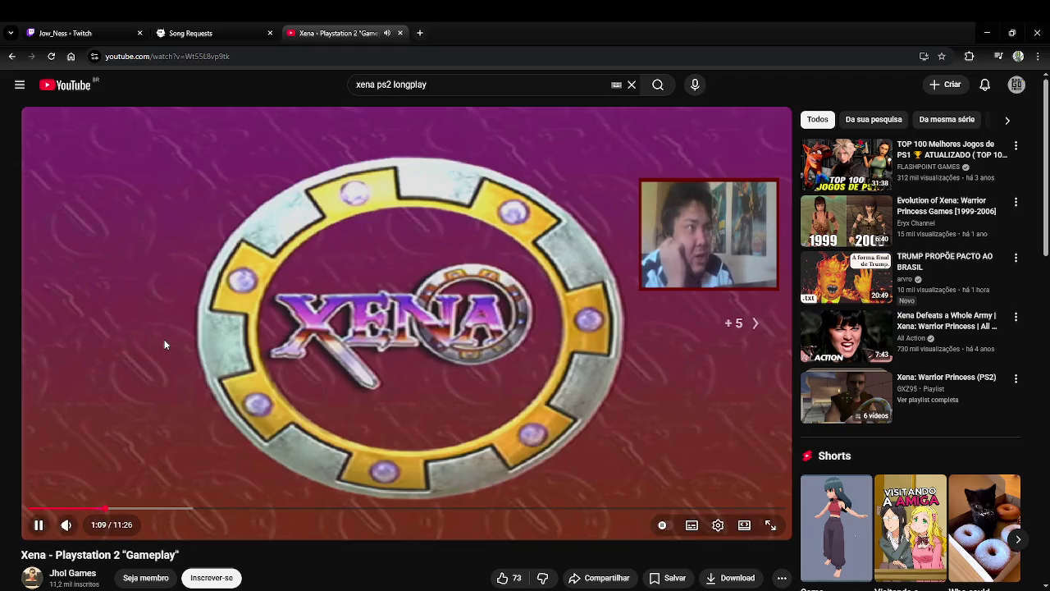
pyautogui.press('Right')
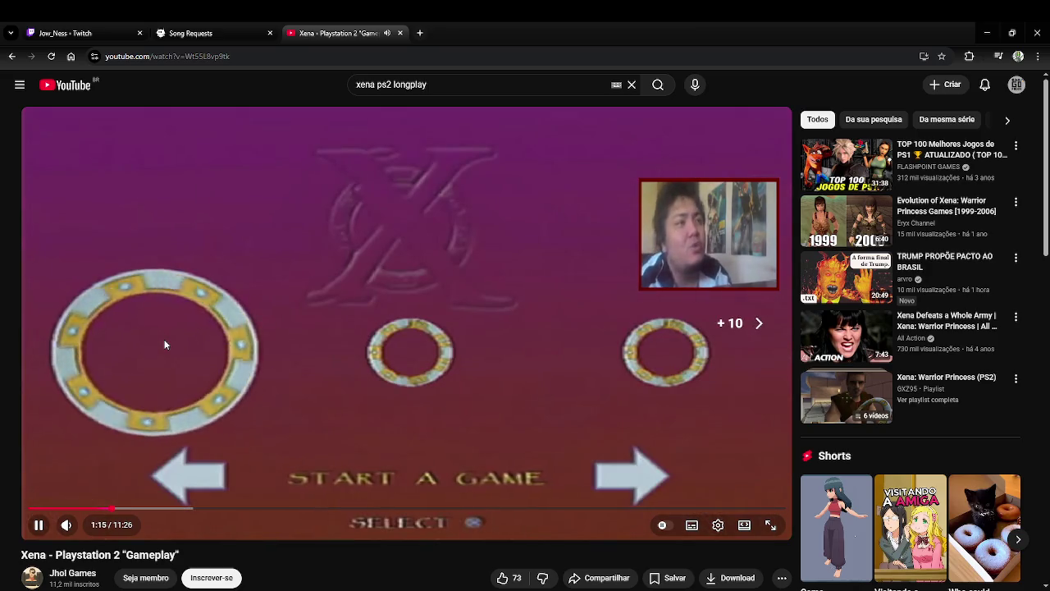
pyautogui.press('Right')
pyautogui.press('Right')
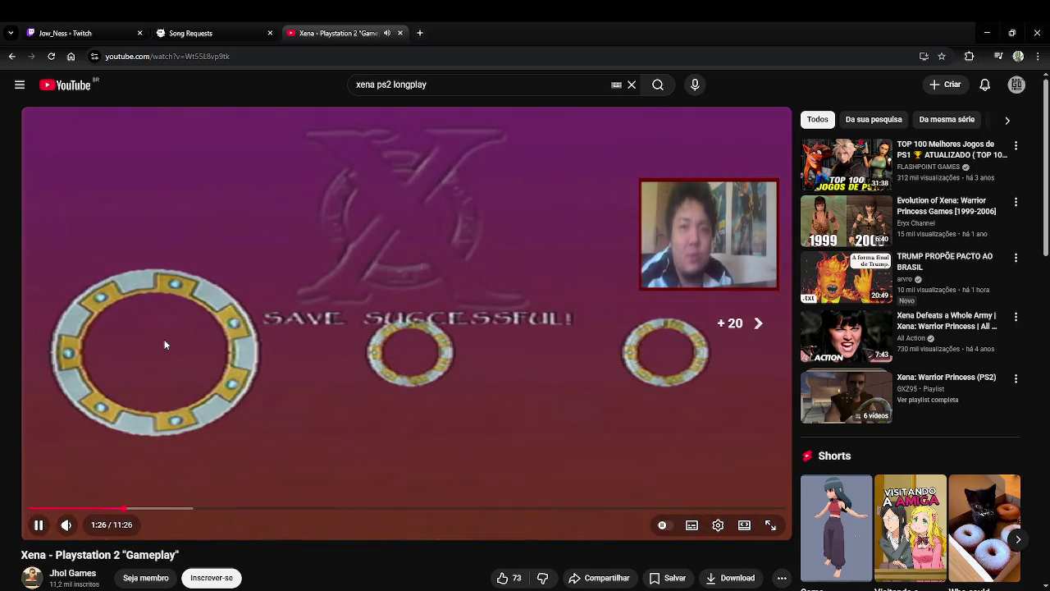
pyautogui.press('Right')
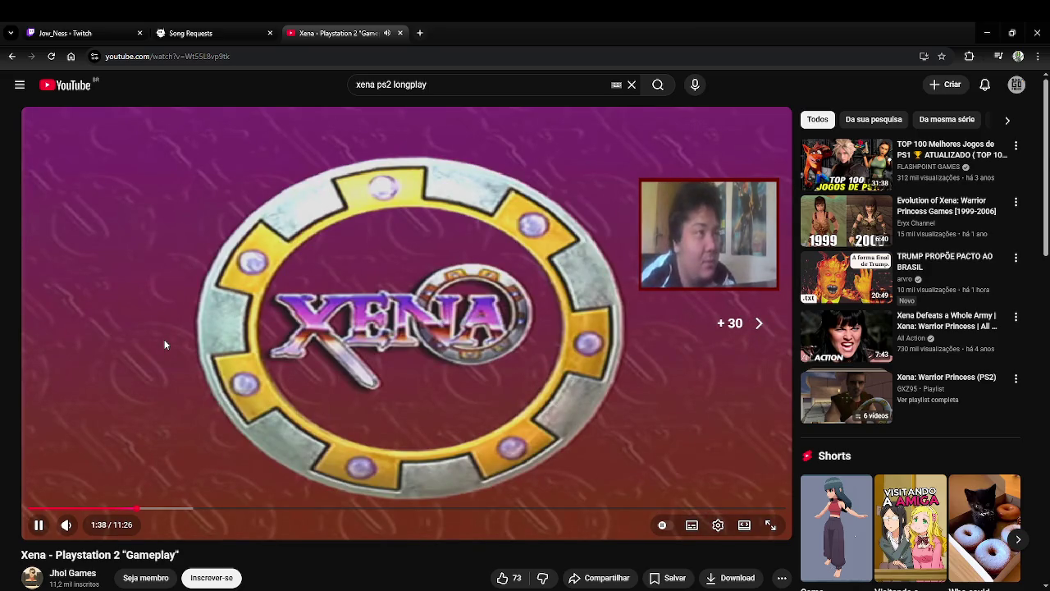
pyautogui.press('Right')
pyautogui.press('Right')
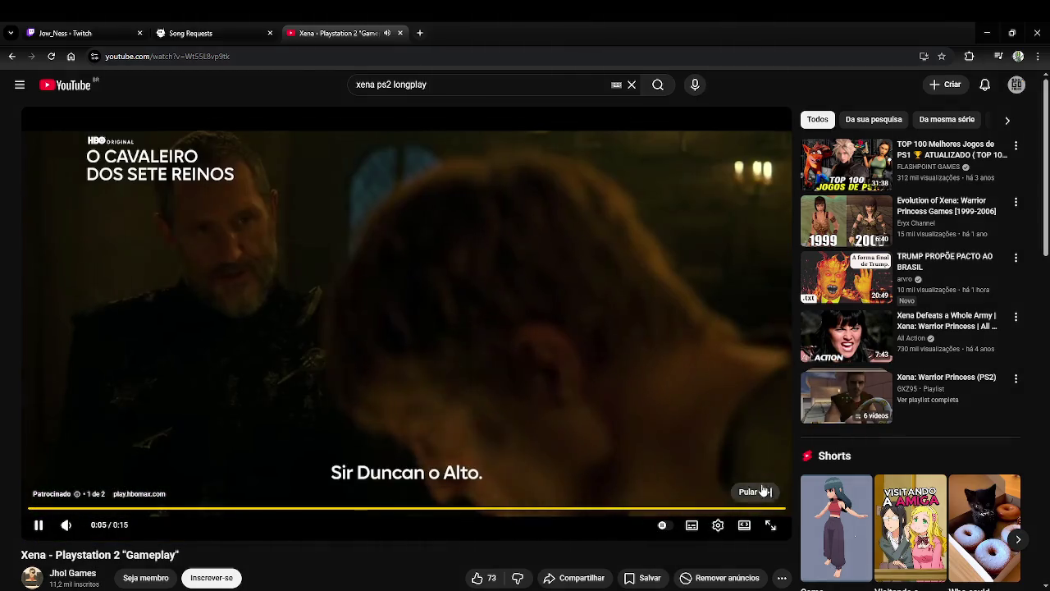
pyautogui.click(755, 492)
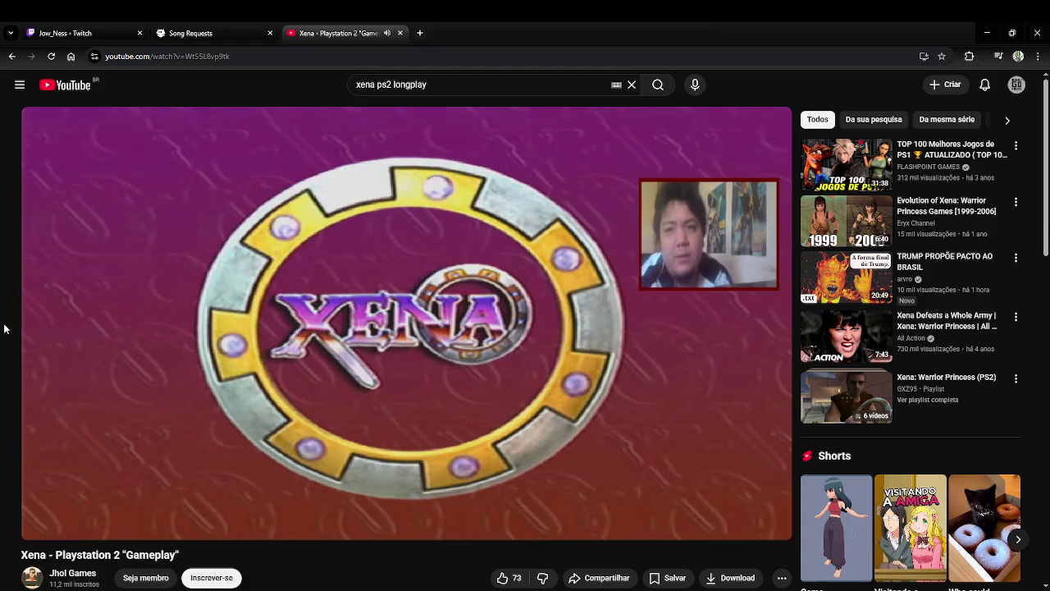
pyautogui.click(11, 57)
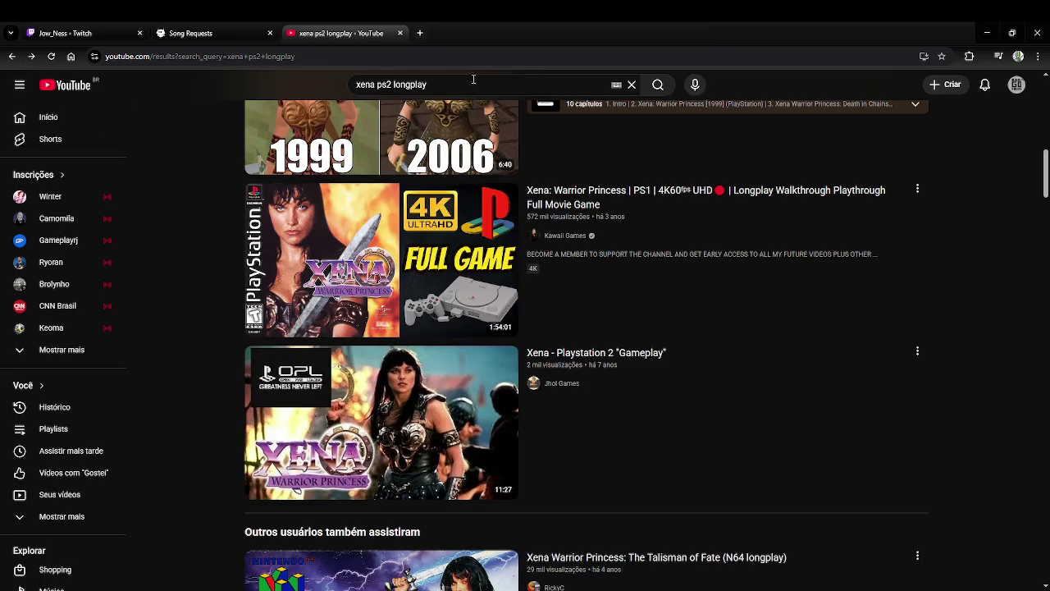
pyautogui.scroll(-2, 618, 318)
pyautogui.scroll(-1, 619, 318)
pyautogui.scroll(-1, 619, 317)
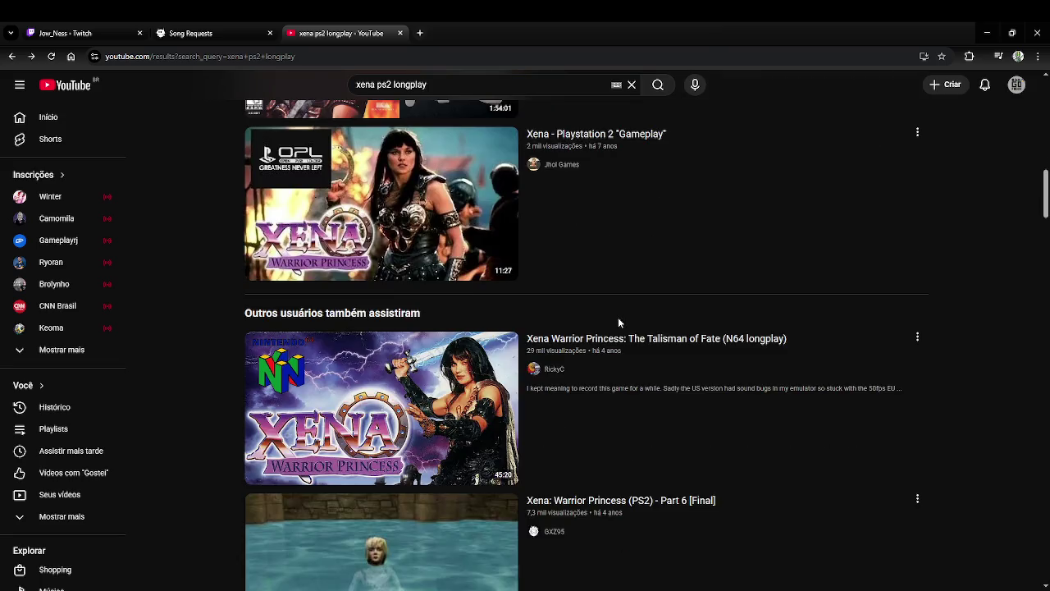
pyautogui.scroll(-2, 618, 317)
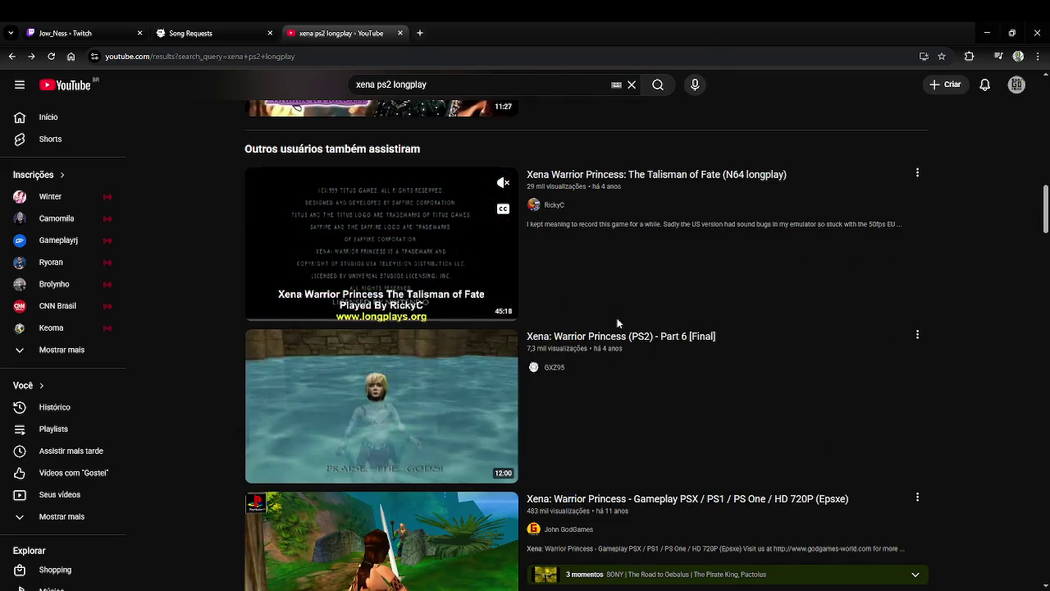
pyautogui.scroll(-2, 619, 323)
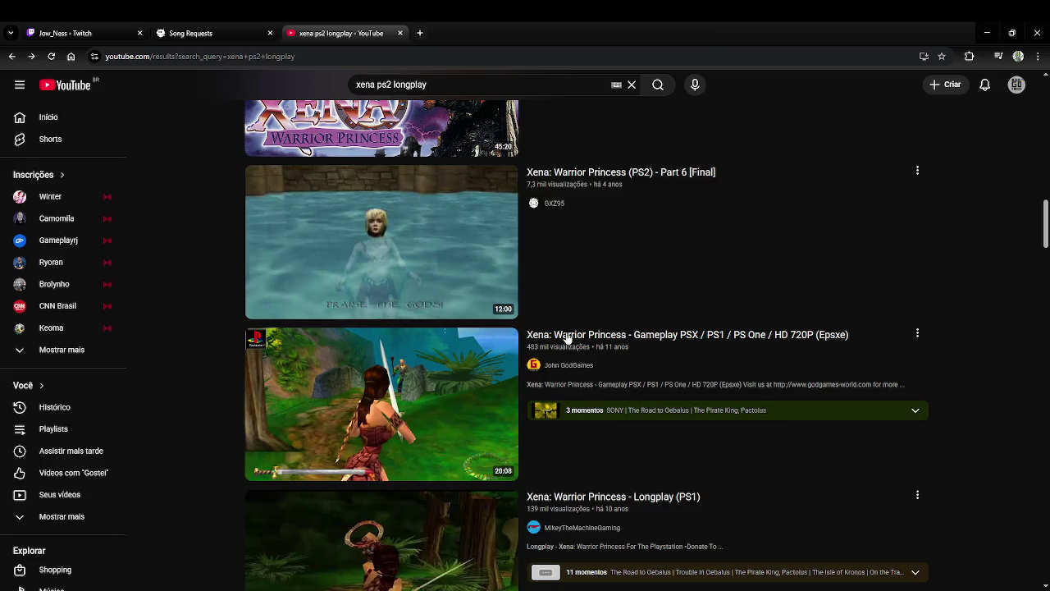
pyautogui.scroll(-1, 502, 361)
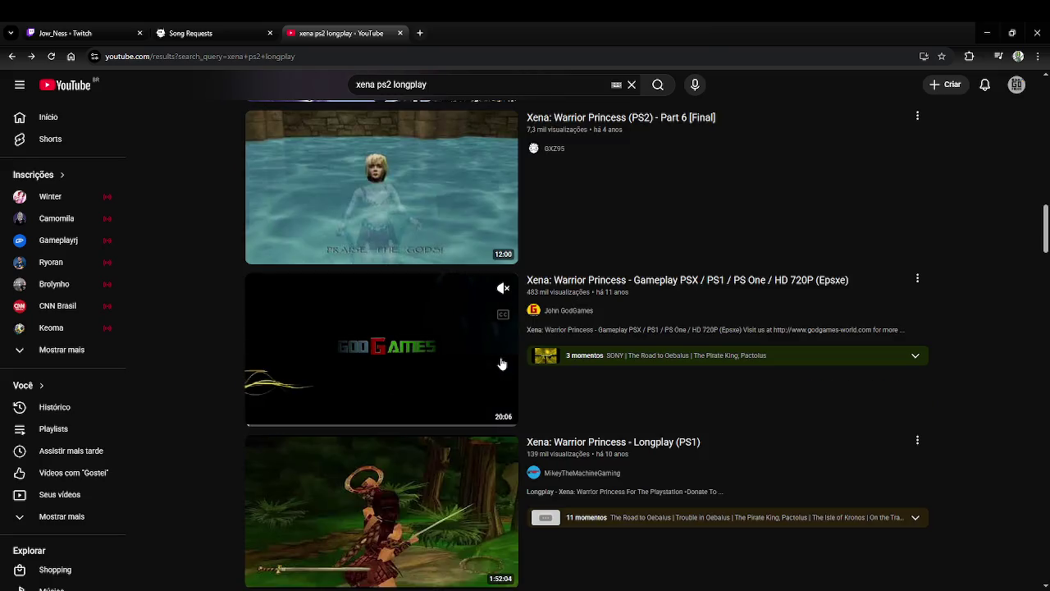
pyautogui.scroll(-1, 502, 364)
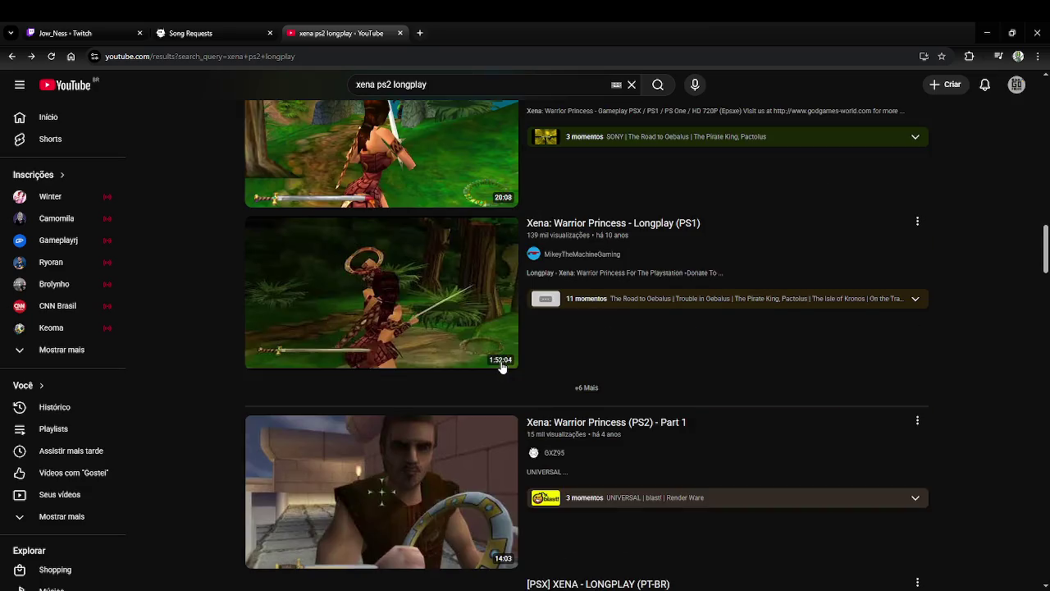
pyautogui.scroll(-2, 503, 364)
pyautogui.scroll(-1, 502, 366)
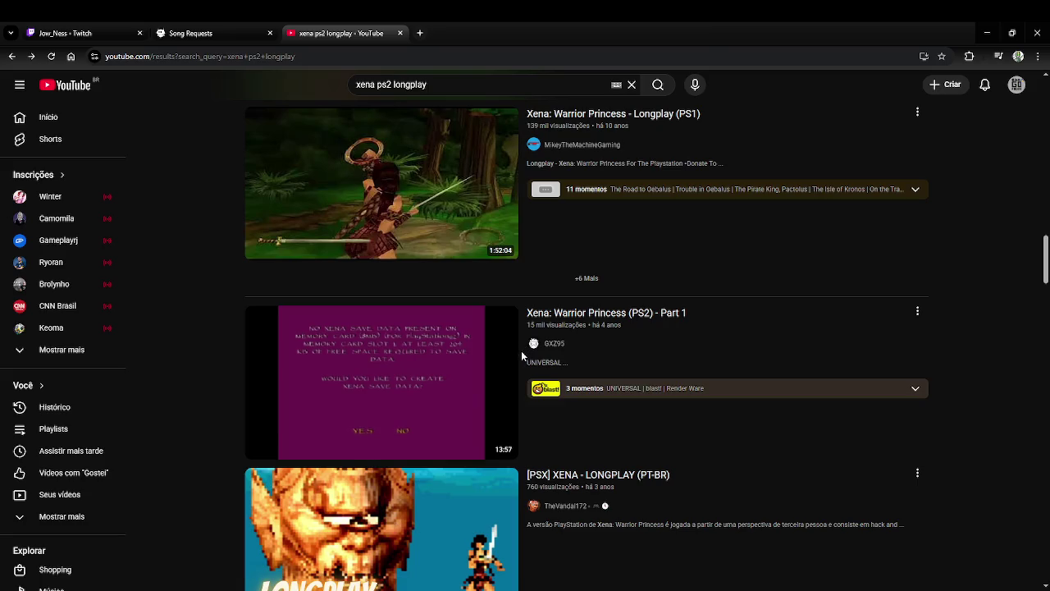
pyautogui.scroll(-2, 479, 367)
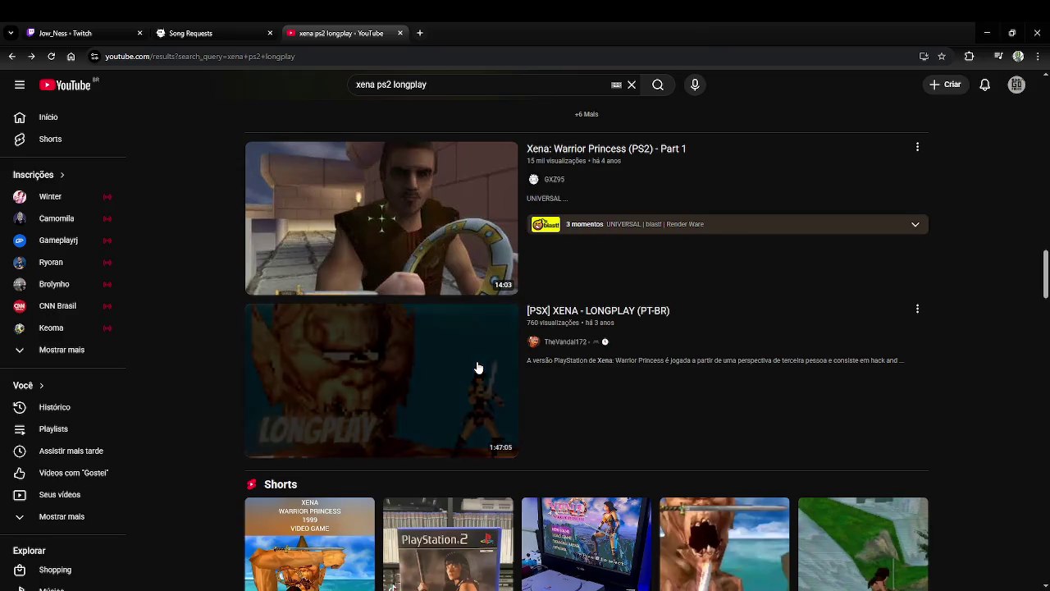
pyautogui.scroll(-4, 443, 374)
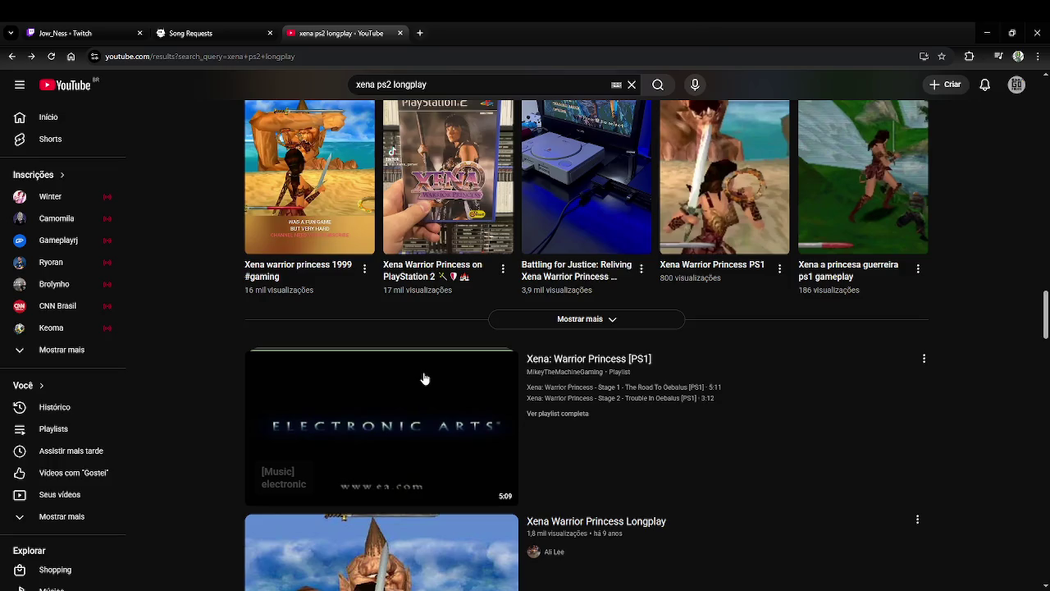
pyautogui.scroll(-1, 424, 378)
pyautogui.scroll(-1, 408, 373)
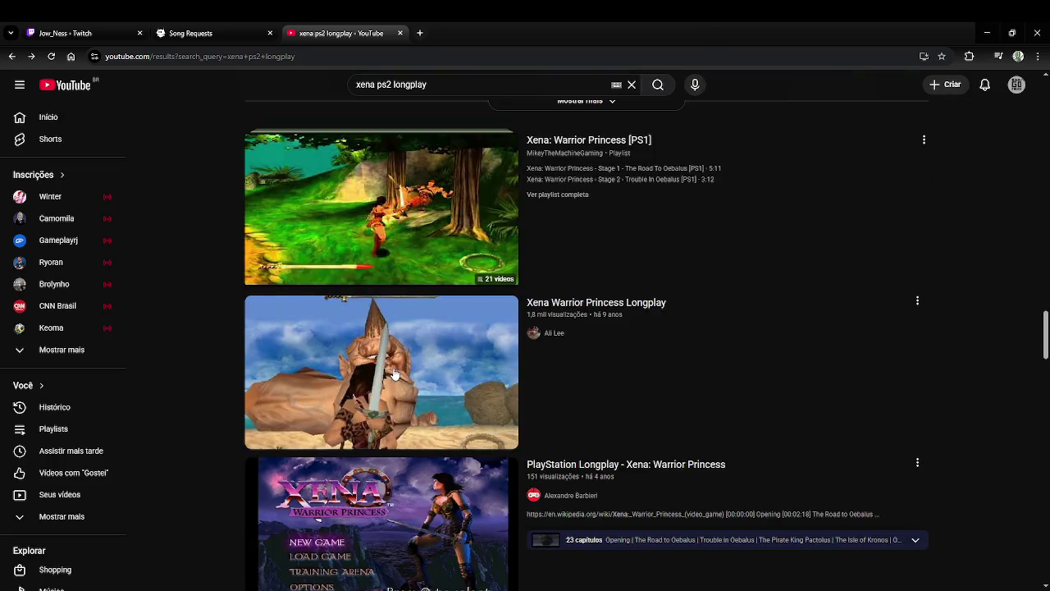
pyautogui.scroll(-2, 394, 373)
pyautogui.scroll(-1, 393, 373)
pyautogui.scroll(-1, 390, 375)
pyautogui.scroll(-2, 380, 378)
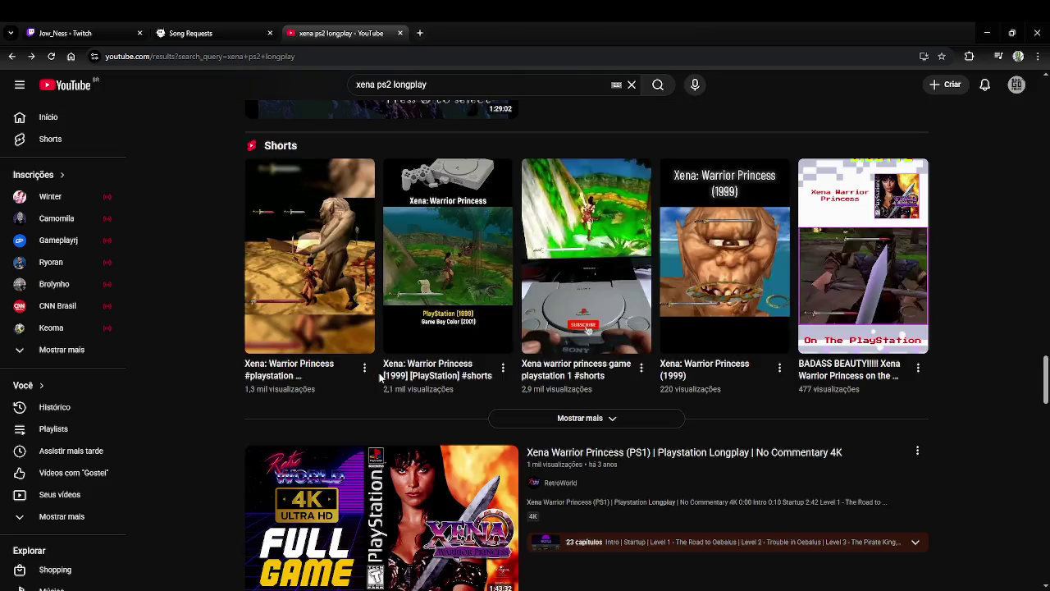
pyautogui.scroll(-1, 380, 377)
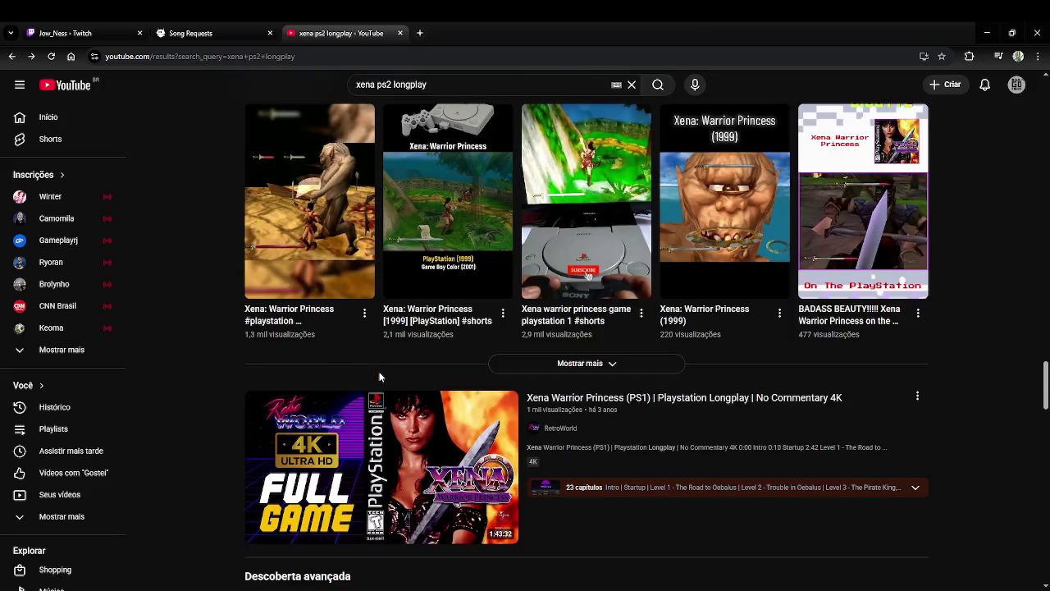
pyautogui.scroll(-1, 379, 376)
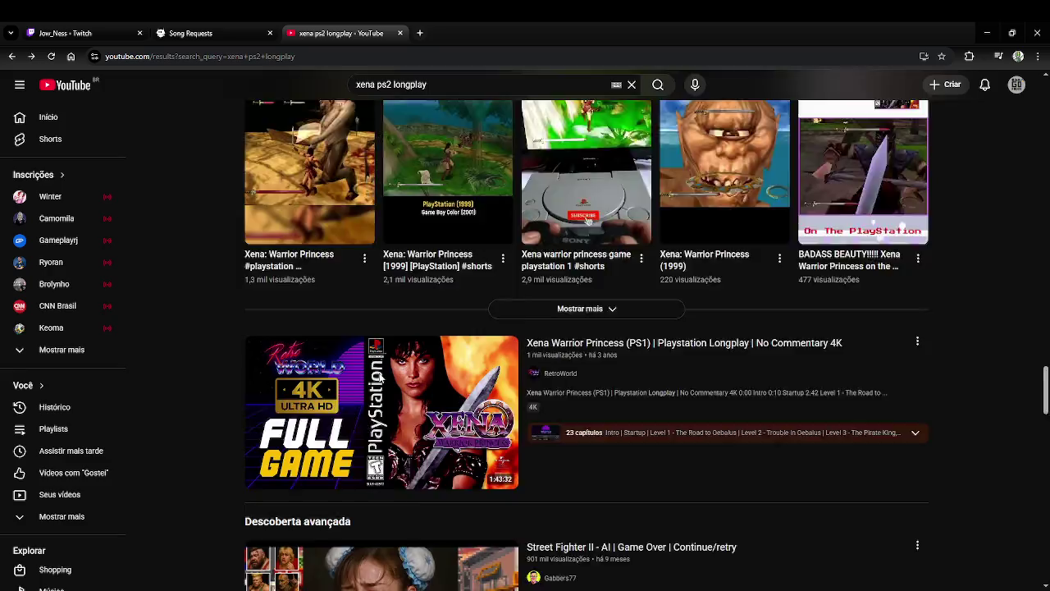
pyautogui.scroll(-2, 379, 377)
pyautogui.scroll(-1, 379, 378)
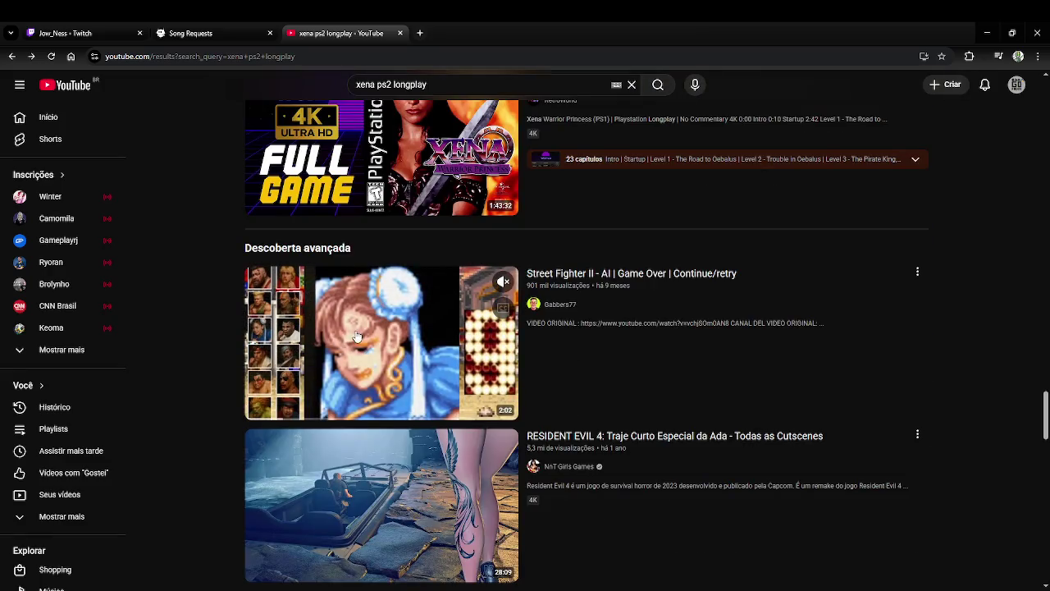
pyautogui.scroll(-2, 379, 377)
pyautogui.scroll(-1, 361, 361)
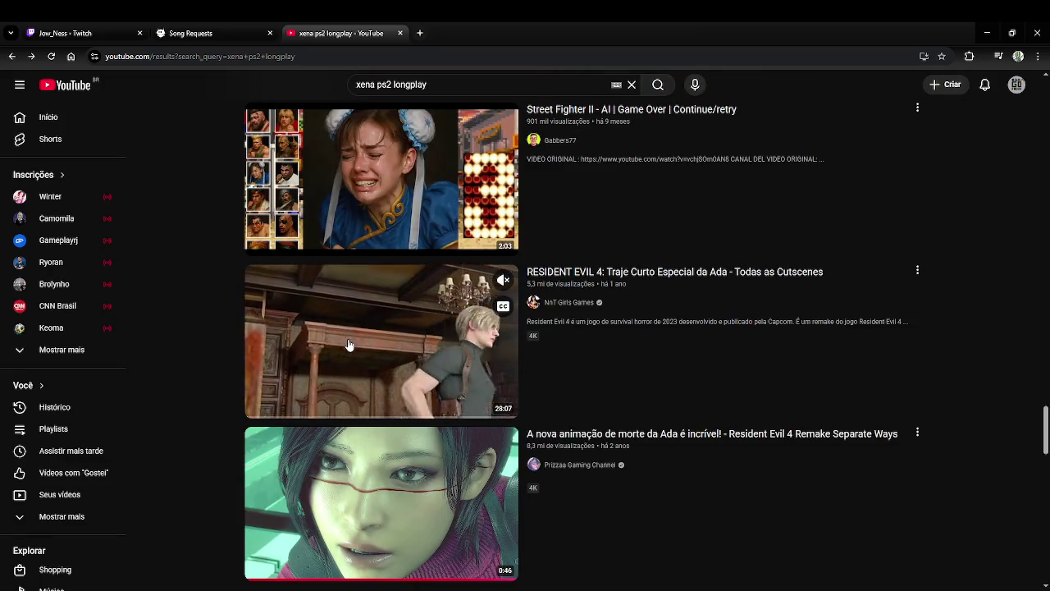
pyautogui.scroll(-1, 347, 343)
pyautogui.scroll(-2, 341, 341)
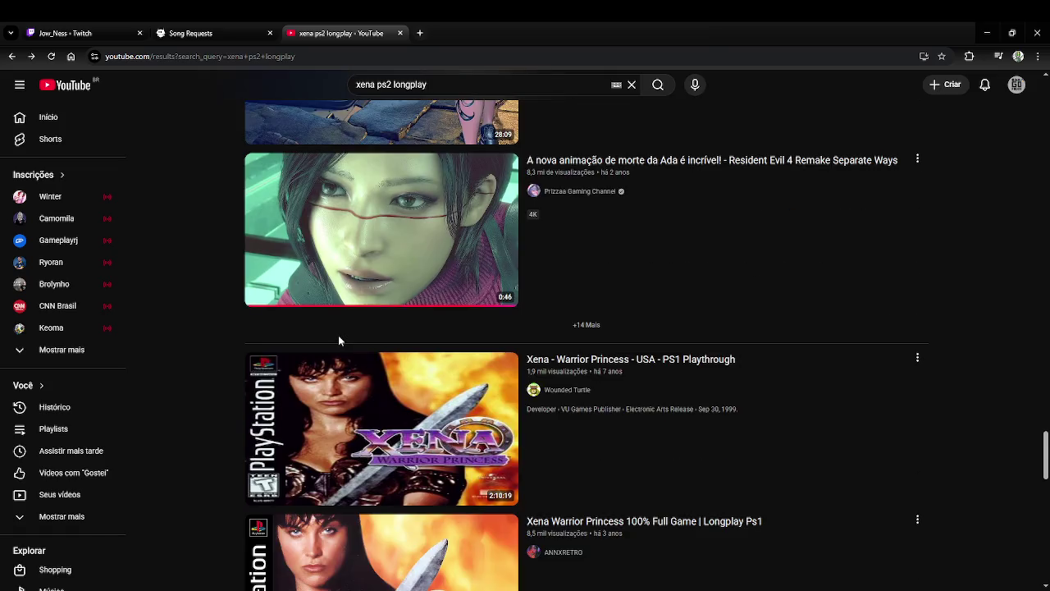
pyautogui.scroll(-2, 339, 340)
pyautogui.scroll(-3, 332, 341)
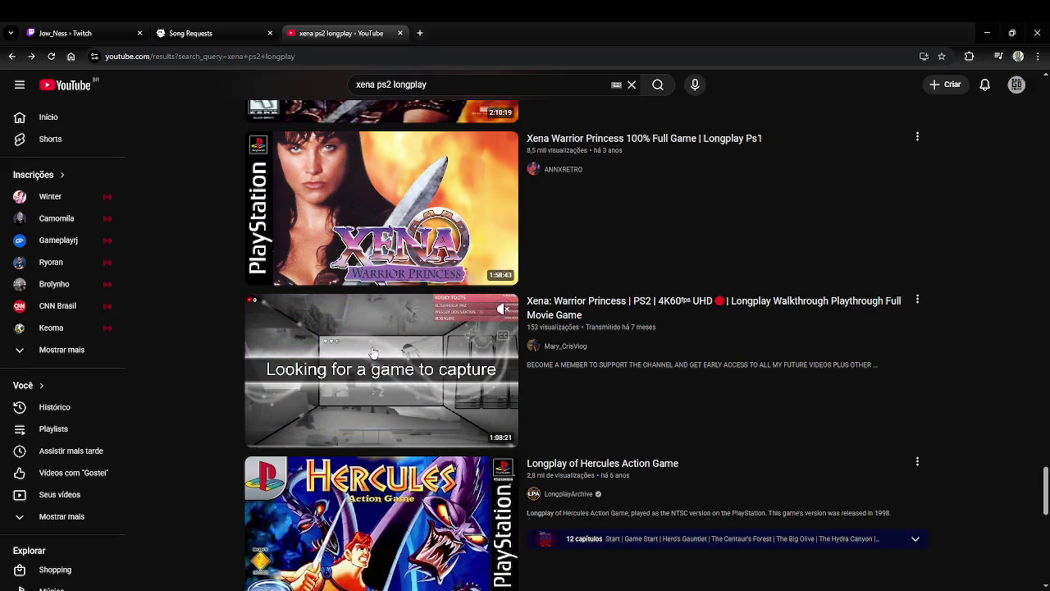
pyautogui.click(374, 352)
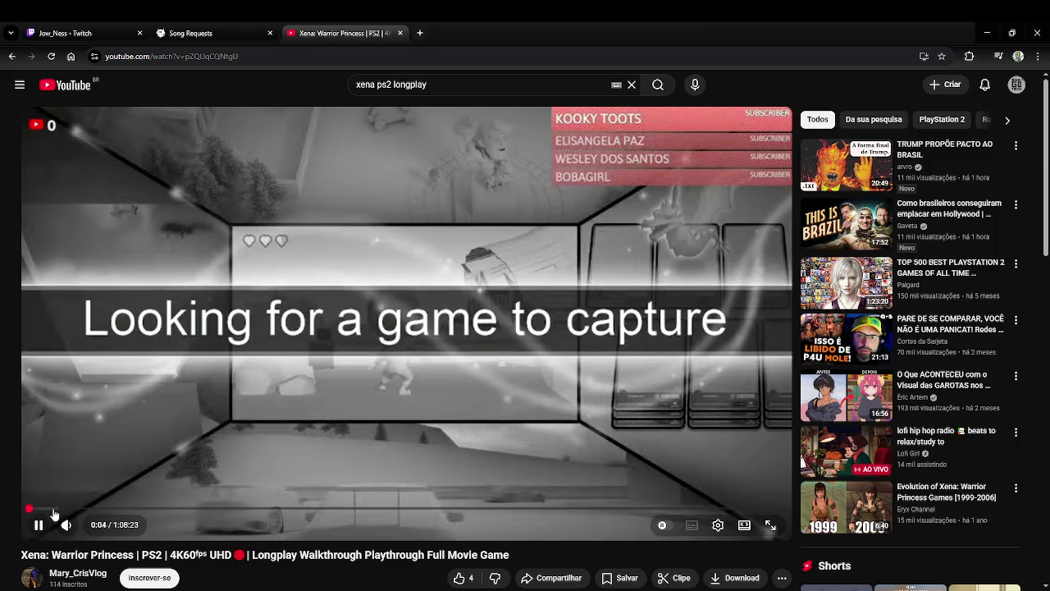
# Skip the PS2 Xena longplay ahead to about 2:12, then step back through browser history.
pyautogui.moveTo(50, 509); pyautogui.dragTo(52, 510)
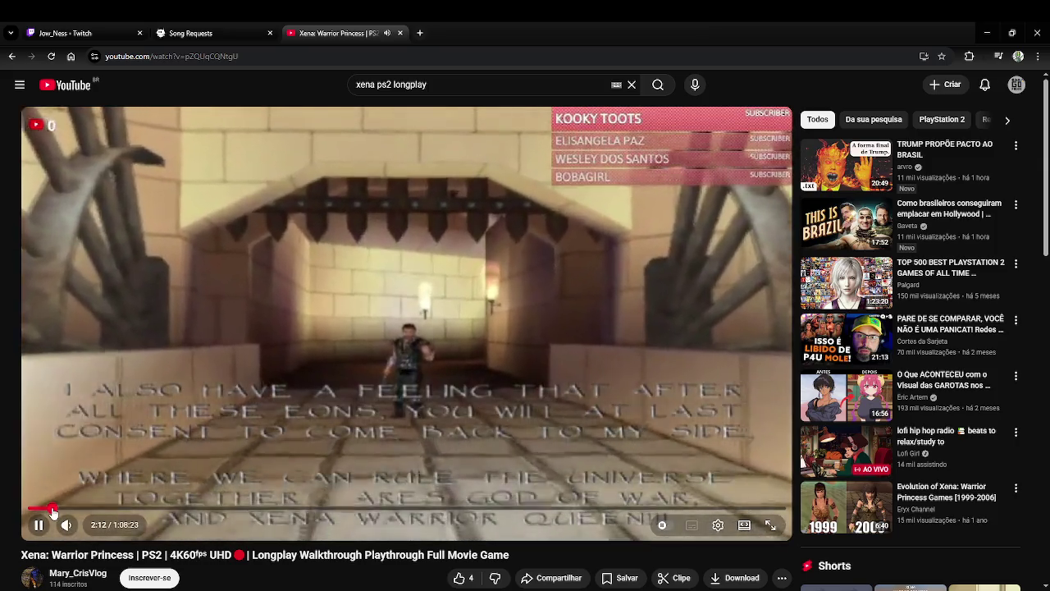
pyautogui.click(8, 56)
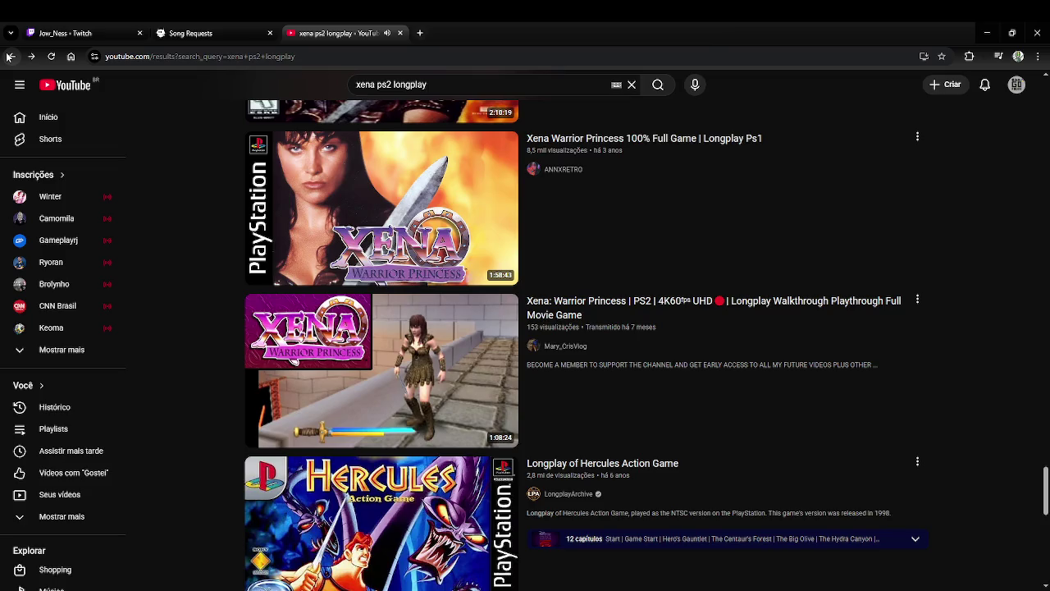
pyautogui.click(8, 56)
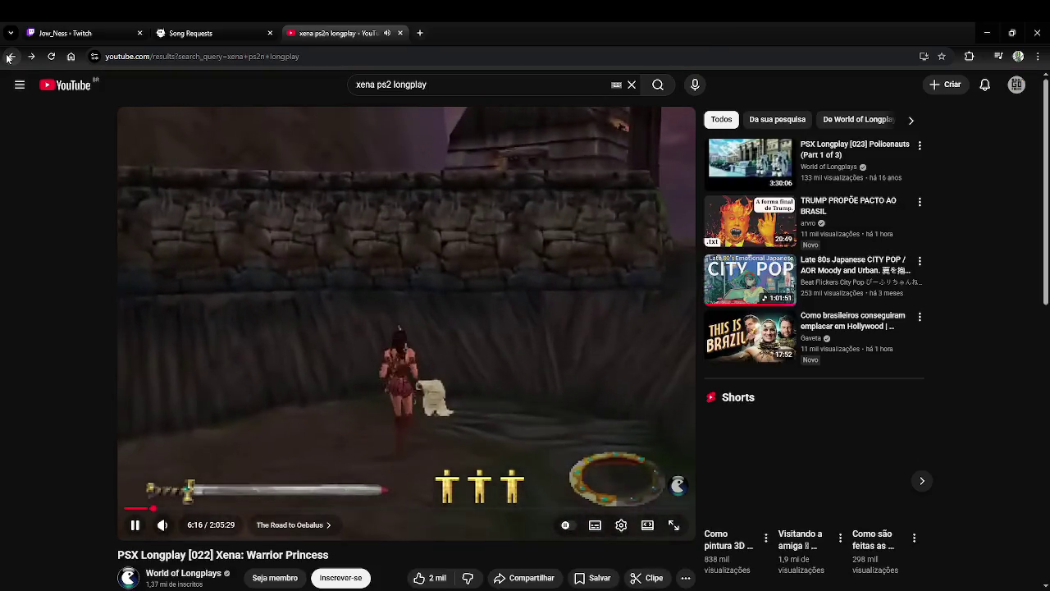
pyautogui.click(8, 56)
pyautogui.click(31, 55)
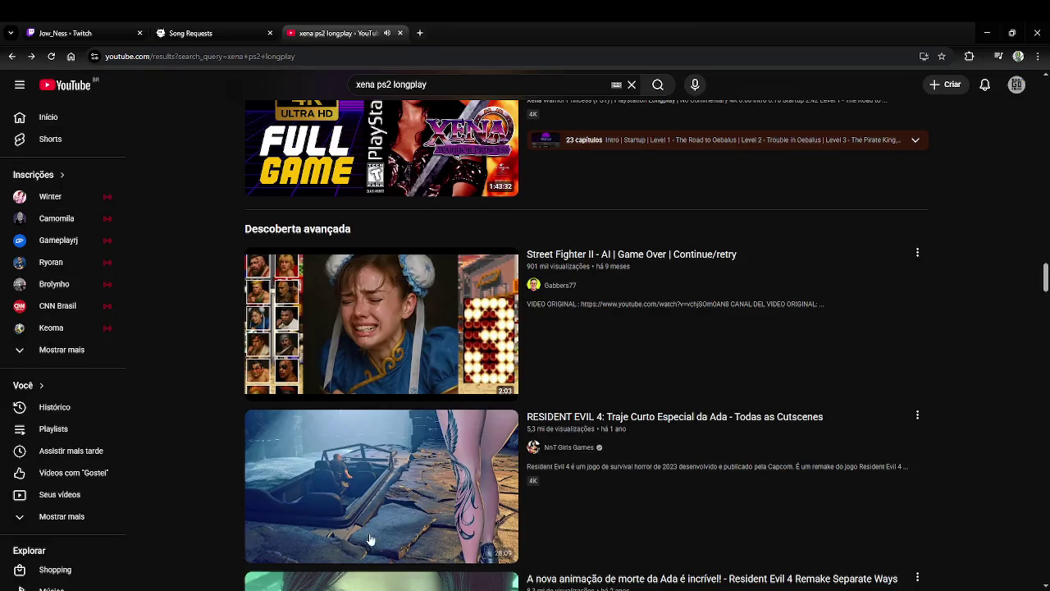
# Scroll up the results and reopen the PSX Longplay [022] Xena: Warrior Princess video.
pyautogui.scroll(3, 492, 550)
pyautogui.scroll(10, 574, 562)
pyautogui.scroll(-5, 598, 559)
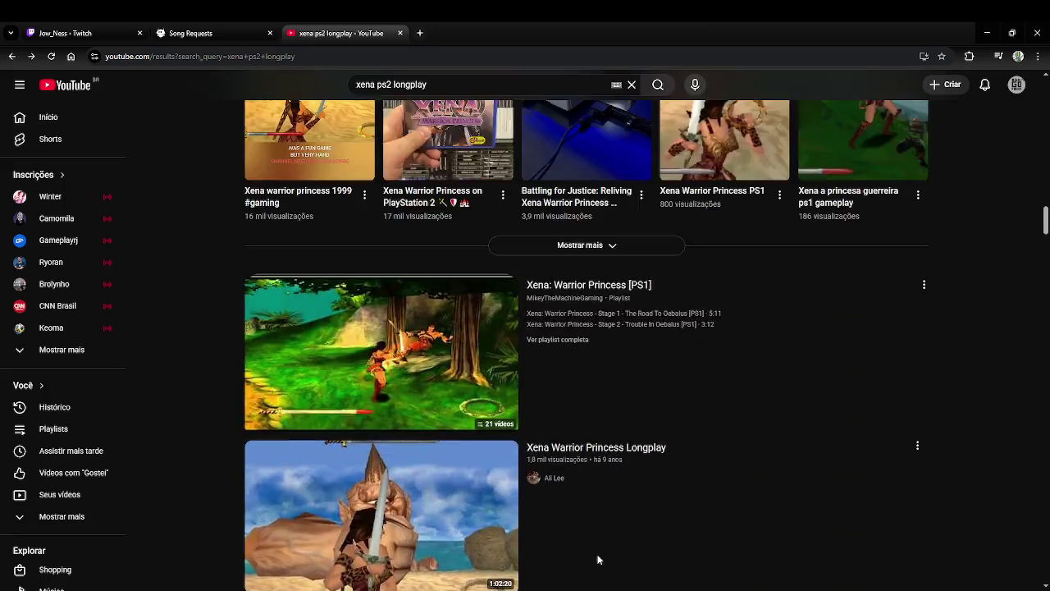
pyautogui.scroll(5, 599, 559)
pyautogui.scroll(3, 597, 557)
pyautogui.scroll(3, 597, 555)
pyautogui.scroll(3, 597, 555)
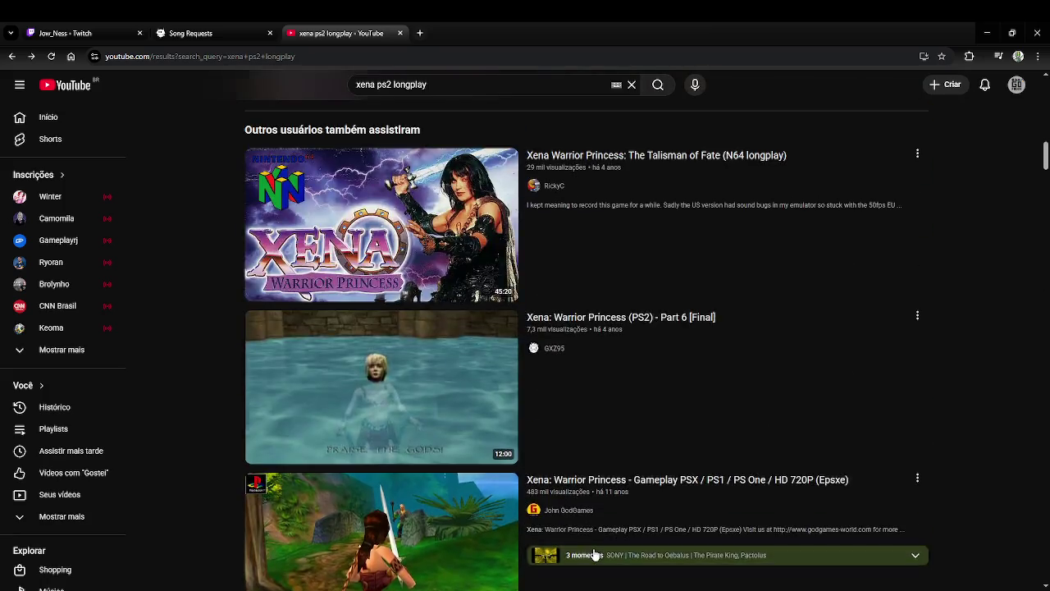
pyautogui.scroll(3, 596, 555)
pyautogui.scroll(3, 597, 555)
pyautogui.scroll(2, 597, 554)
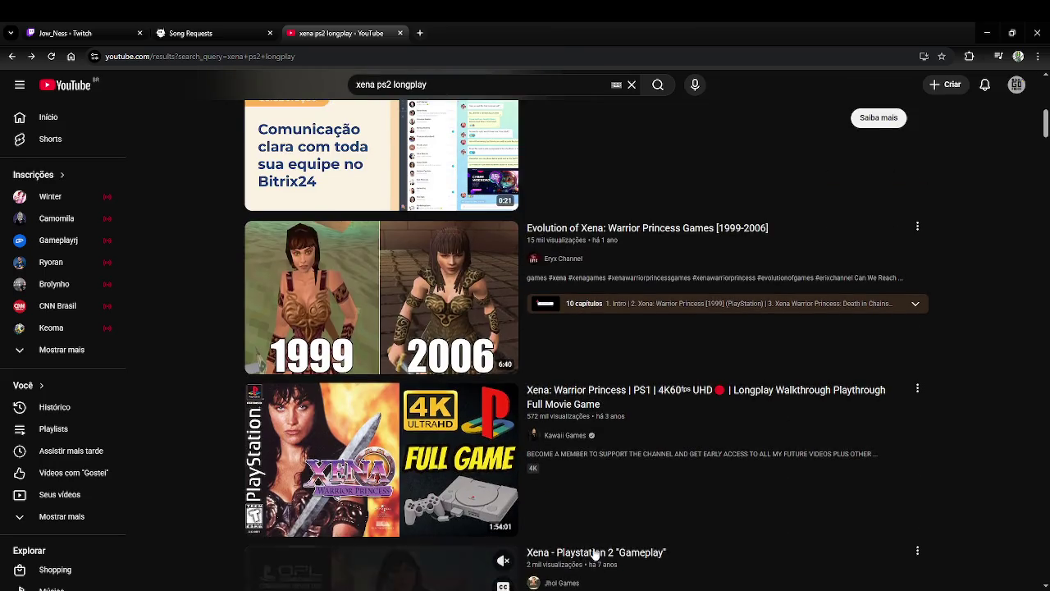
pyautogui.scroll(2, 594, 551)
pyautogui.scroll(3, 593, 546)
pyautogui.scroll(1, 542, 465)
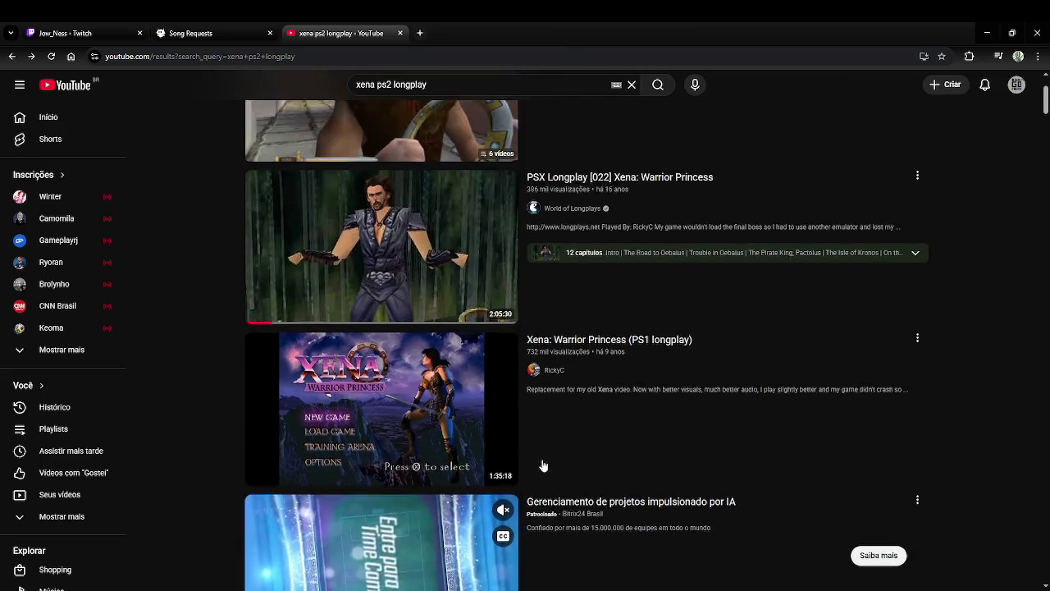
pyautogui.click(436, 336)
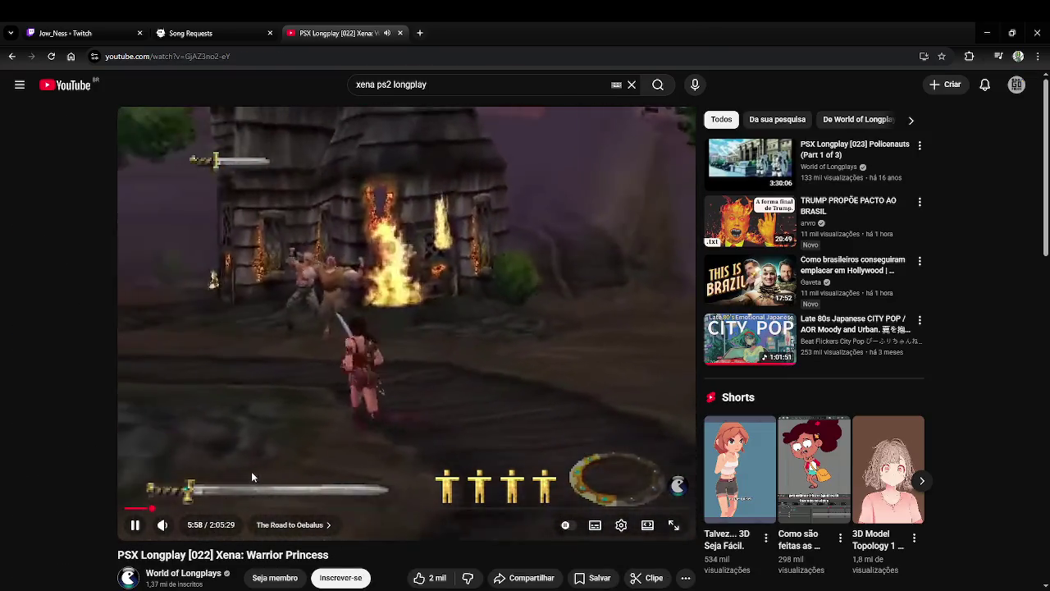
# Return to the xena ps2 longplay search results and scroll down through them.
pyautogui.hotkey('alt', 'Left')
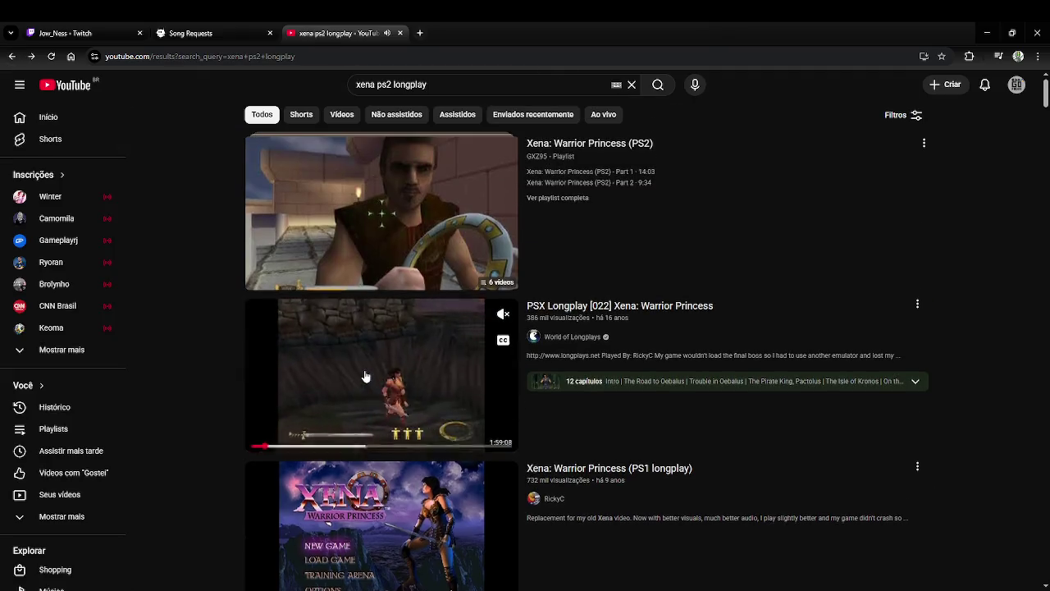
pyautogui.scroll(-2, 361, 379)
pyautogui.scroll(-2, 357, 381)
pyautogui.scroll(-1, 349, 384)
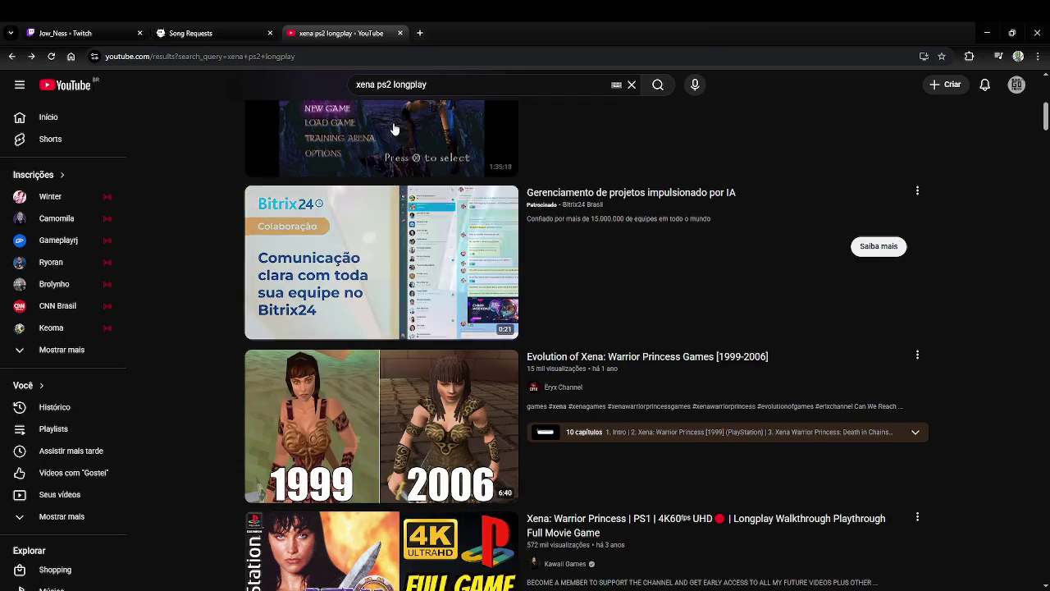
# Replace 'ps2' with 'playstation 2' in the search and skip the gameplay video ahead five seconds.
pyautogui.doubleClick(393, 85)
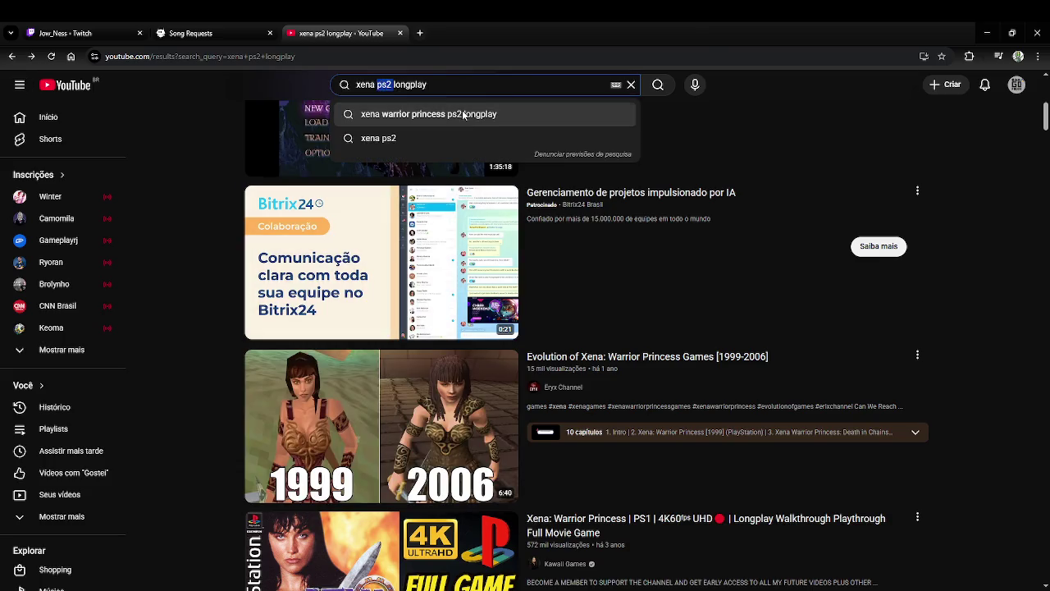
pyautogui.write('playsta')
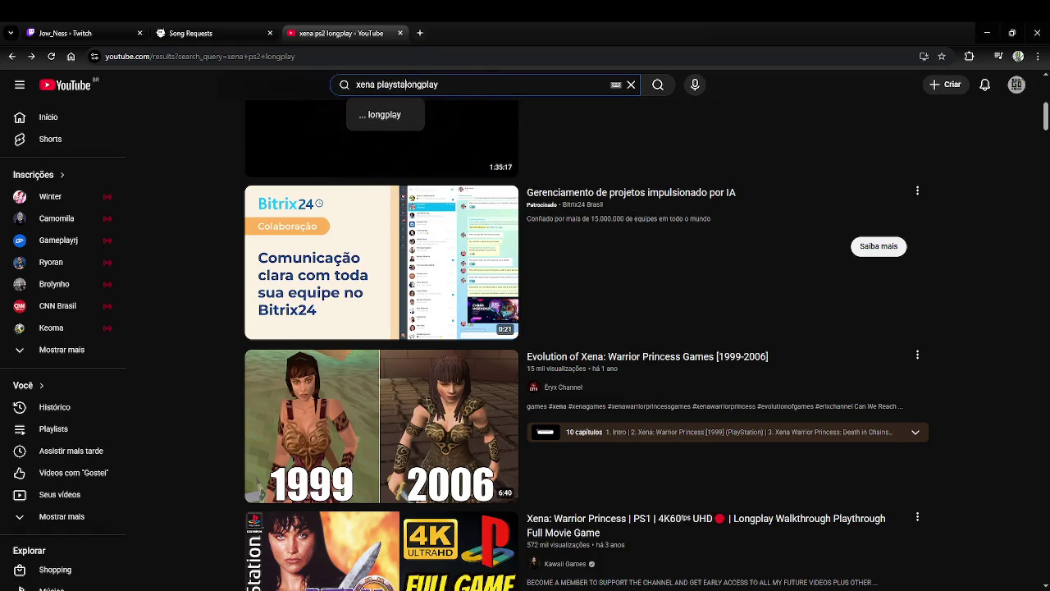
pyautogui.write('tion 2')
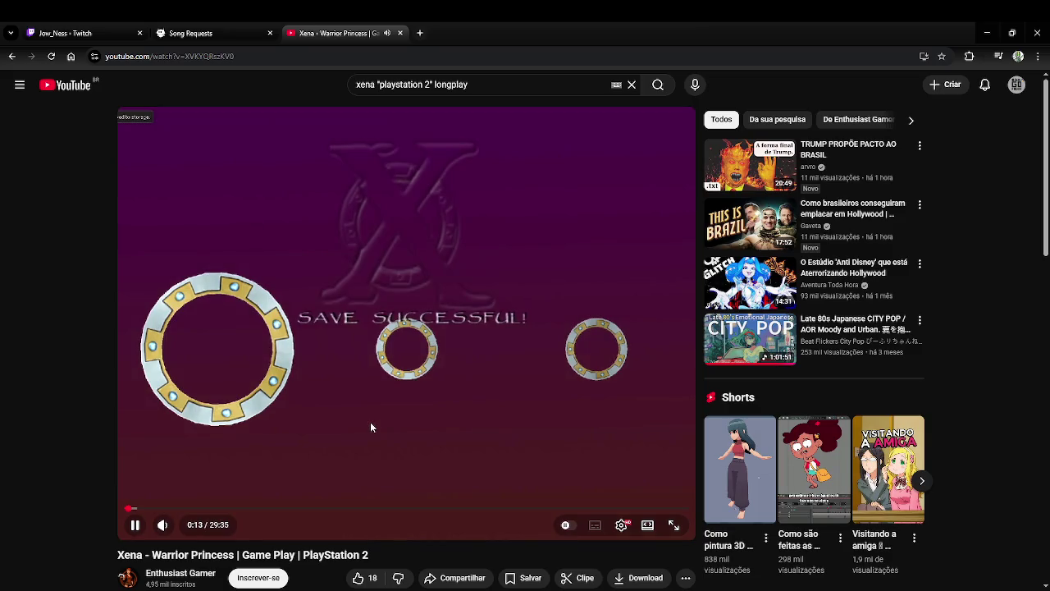
pyautogui.press('Right')
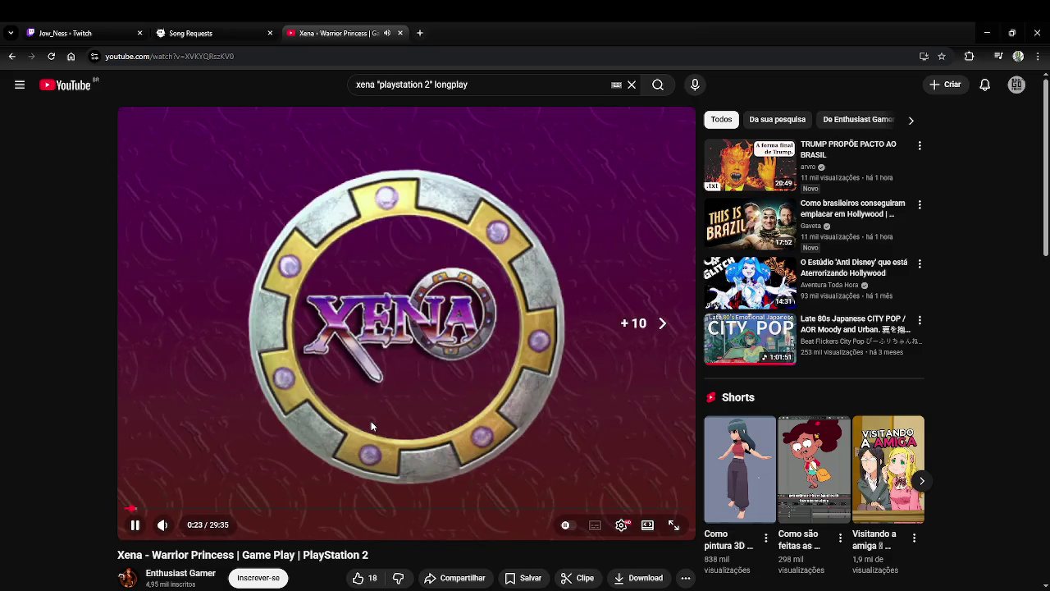
# Seek the Xena PlayStation 2 gameplay video forward in five-second jumps to about 1:56.
pyautogui.press('Right')
pyautogui.press('Right')
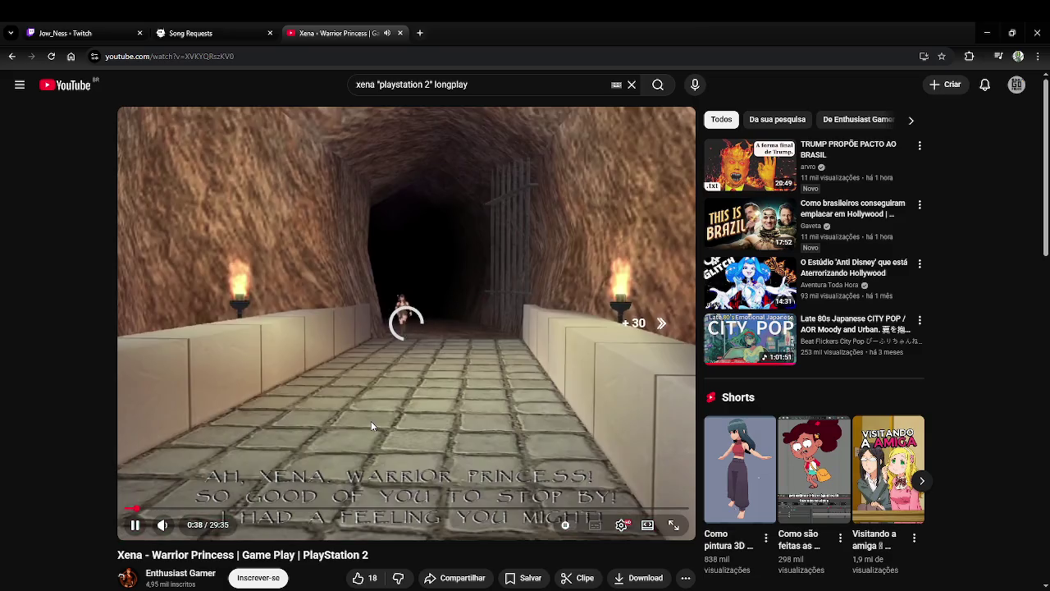
pyautogui.press('Right')
pyautogui.press('Right')
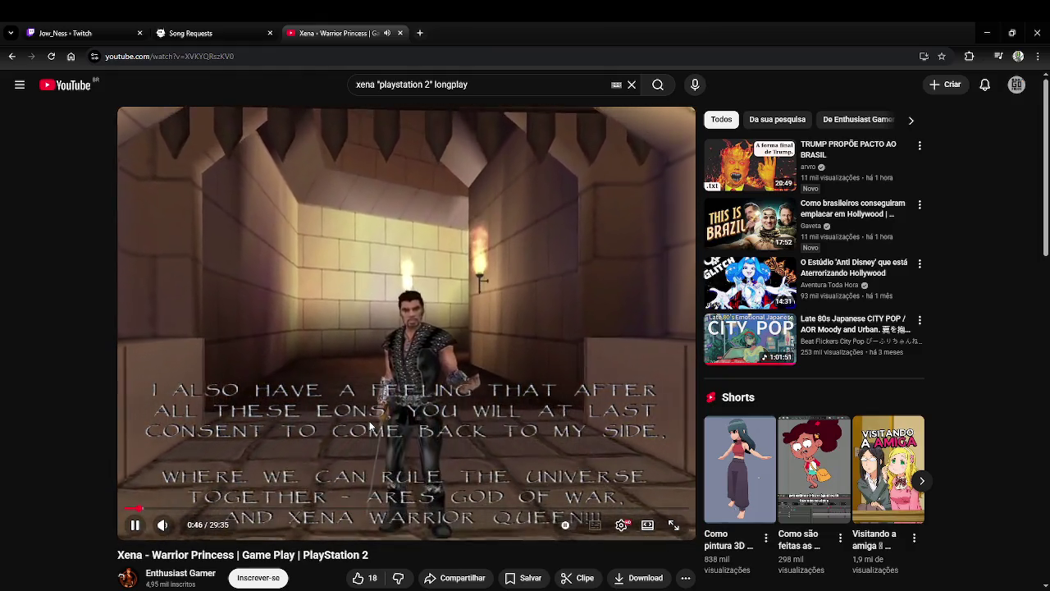
pyautogui.press('Right')
pyautogui.press('Right')
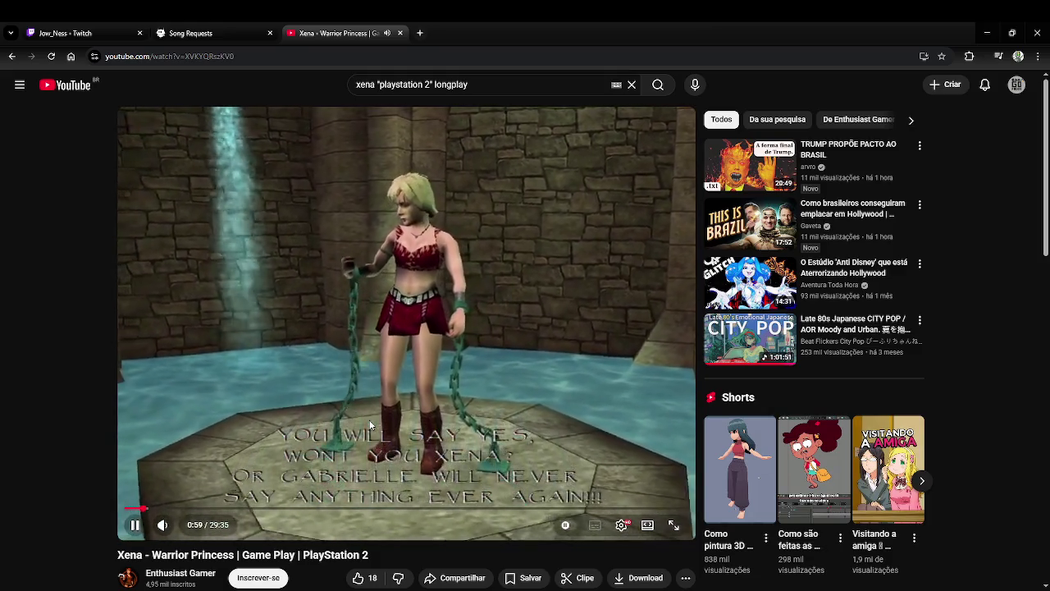
pyautogui.press('Right')
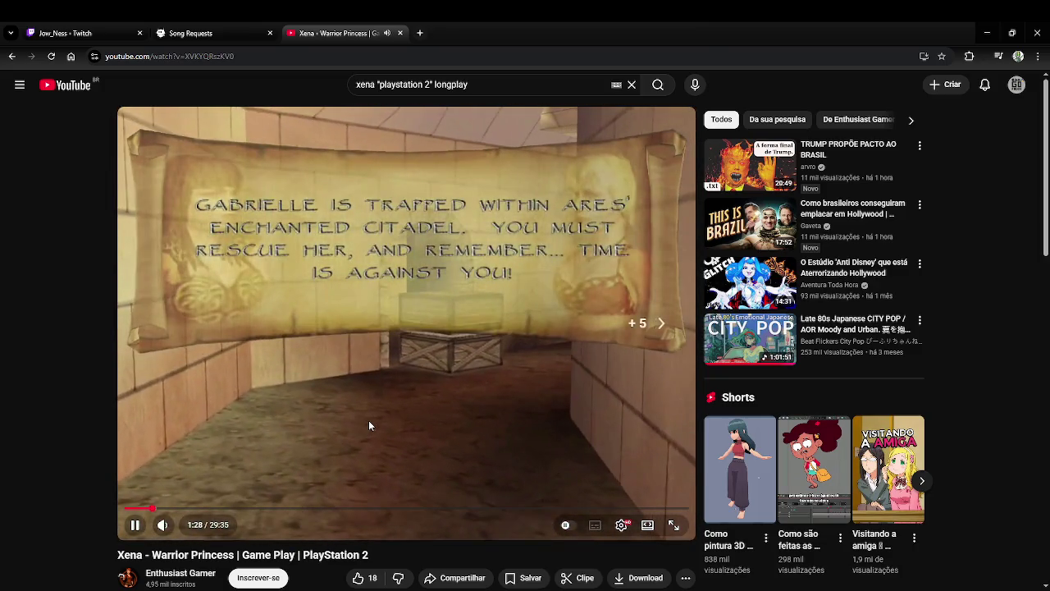
pyautogui.press('Right')
pyautogui.press('Right')
pyautogui.press('Right')
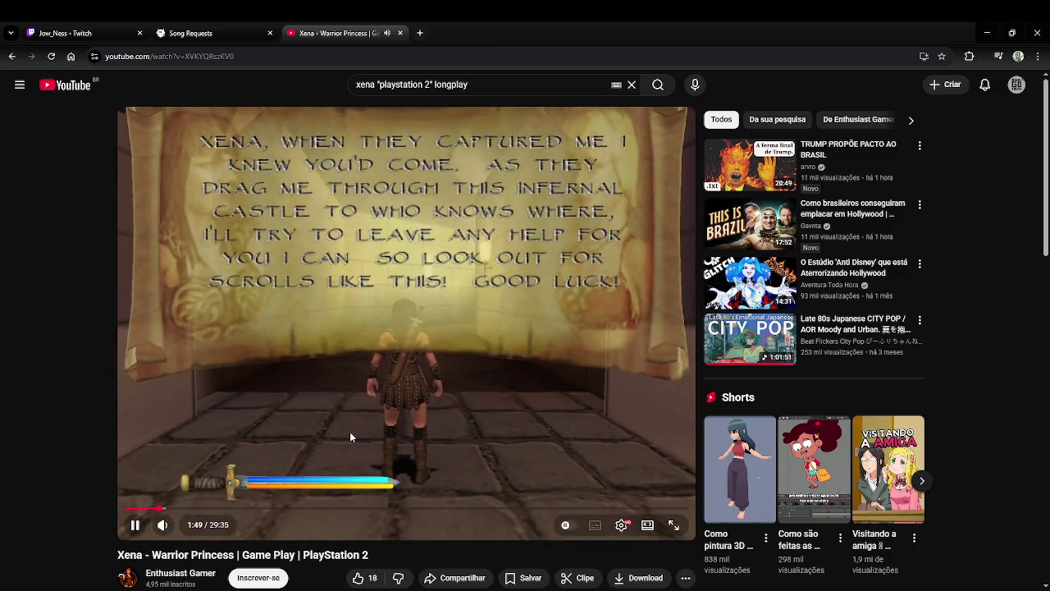
pyautogui.press('Right')
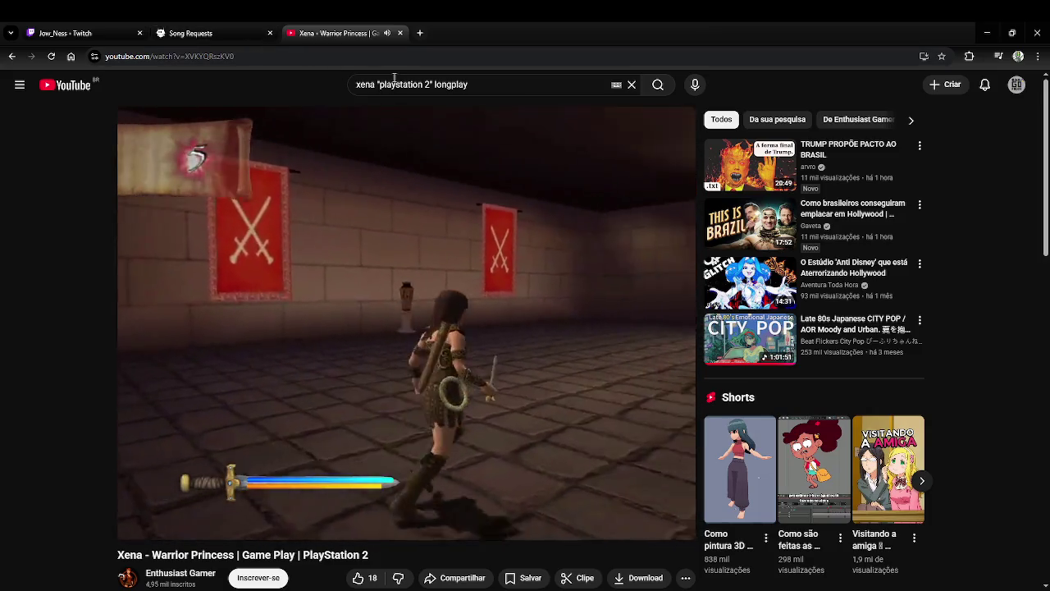
pyautogui.doubleClick(366, 84)
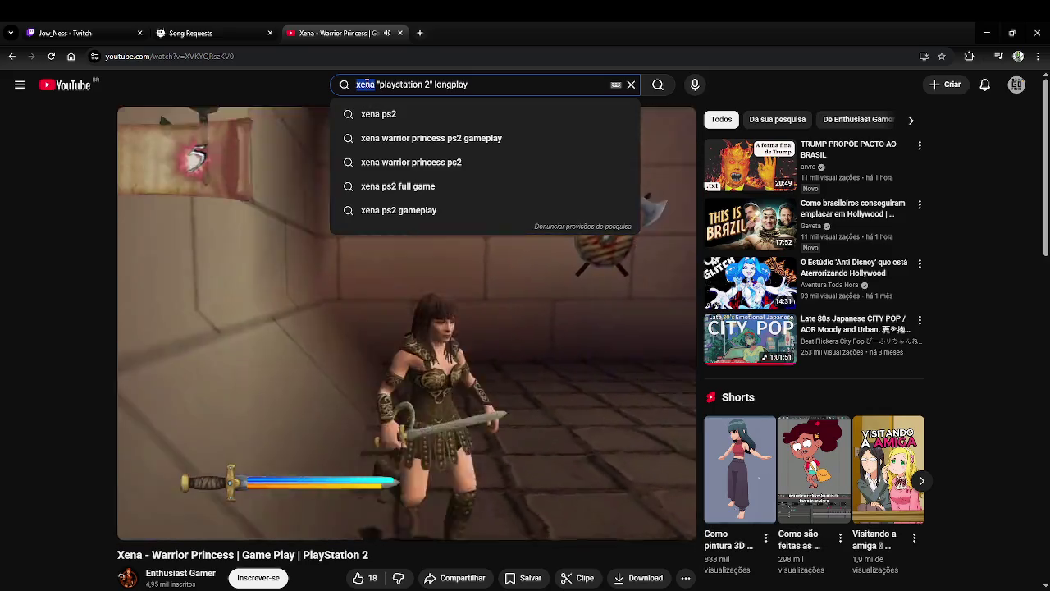
# Search for cat woman "playstation 2" longplay and open the CatWoman NGC Longplay result.
pyautogui.write('n64')
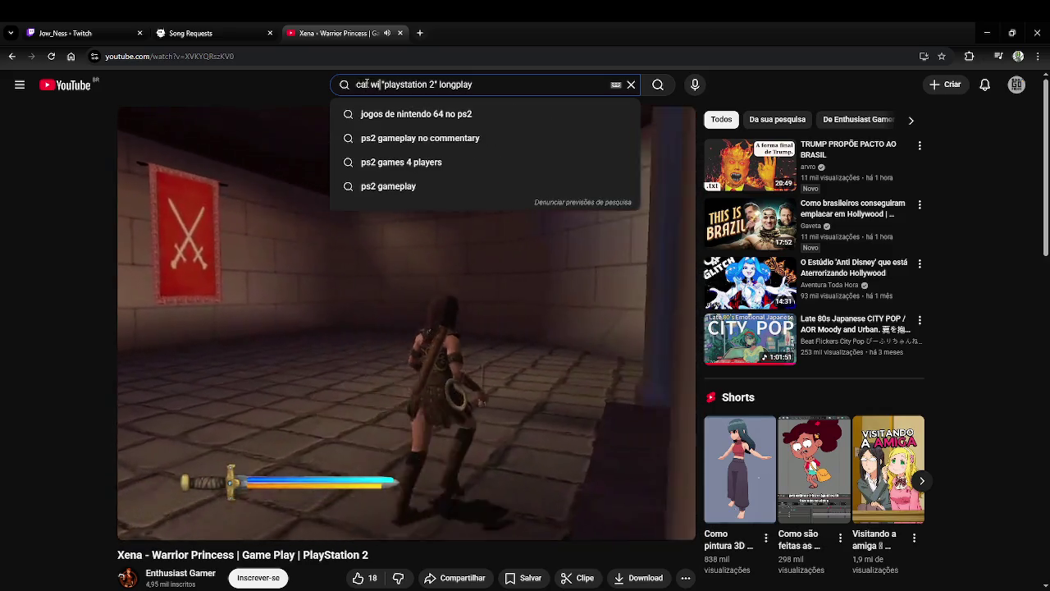
pyautogui.press('BackSpace')
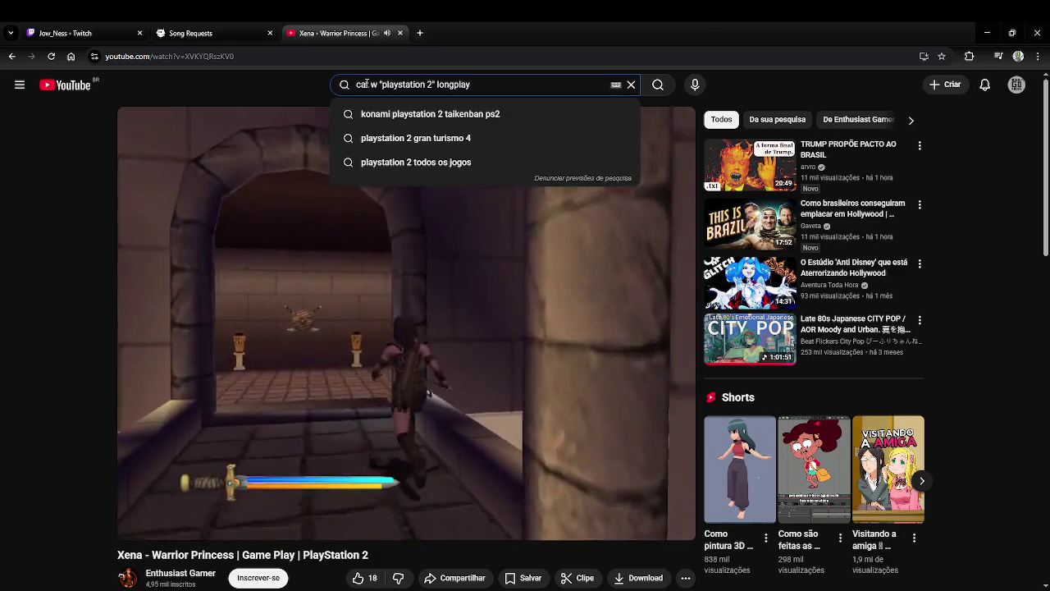
pyautogui.write('oman')
pyautogui.press('Return')
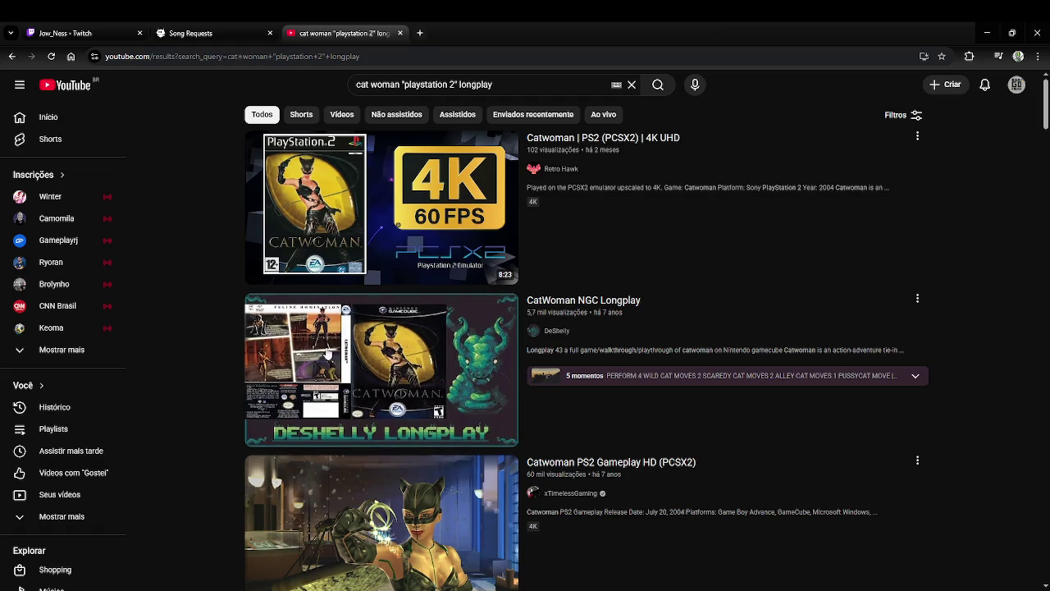
pyautogui.click(354, 365)
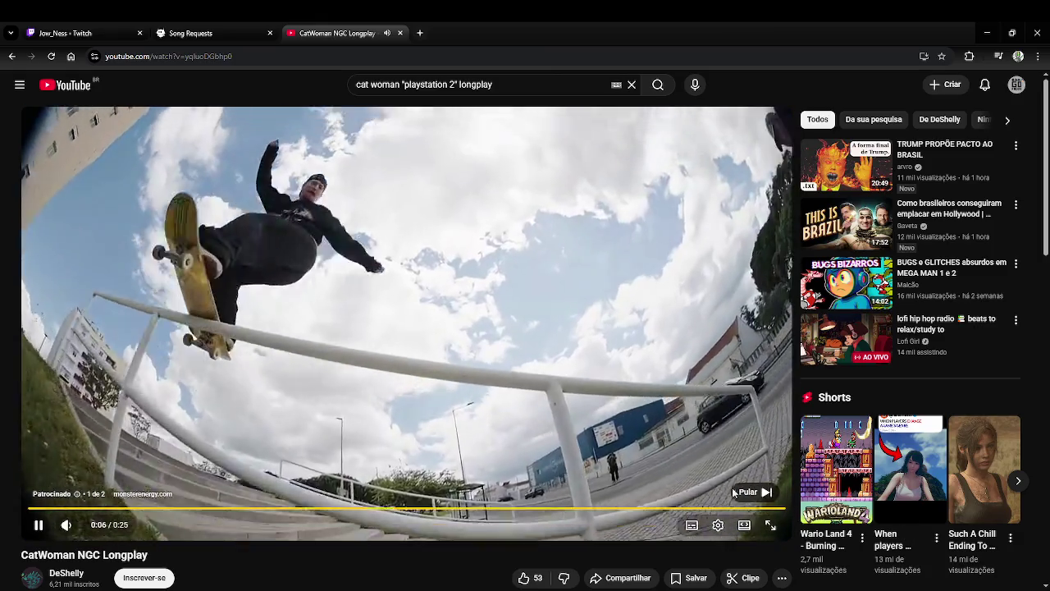
# Skip the pre-roll ad on the CatWoman NGC Longplay video.
pyautogui.click(747, 491)
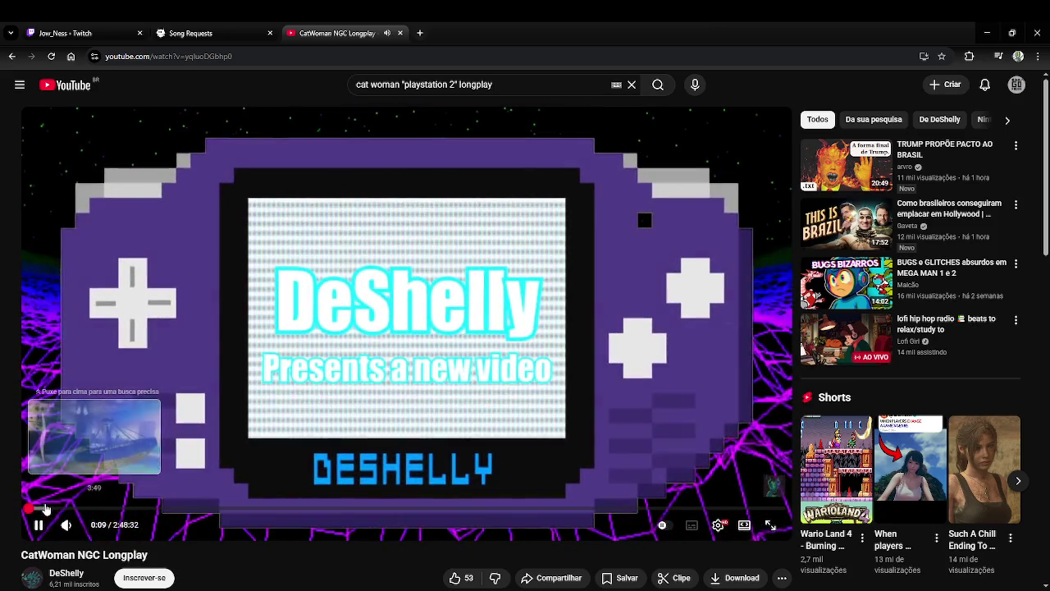
# Seek the CatWoman longplay forward past the channel intro, then back ten seconds.
pyautogui.press('l')
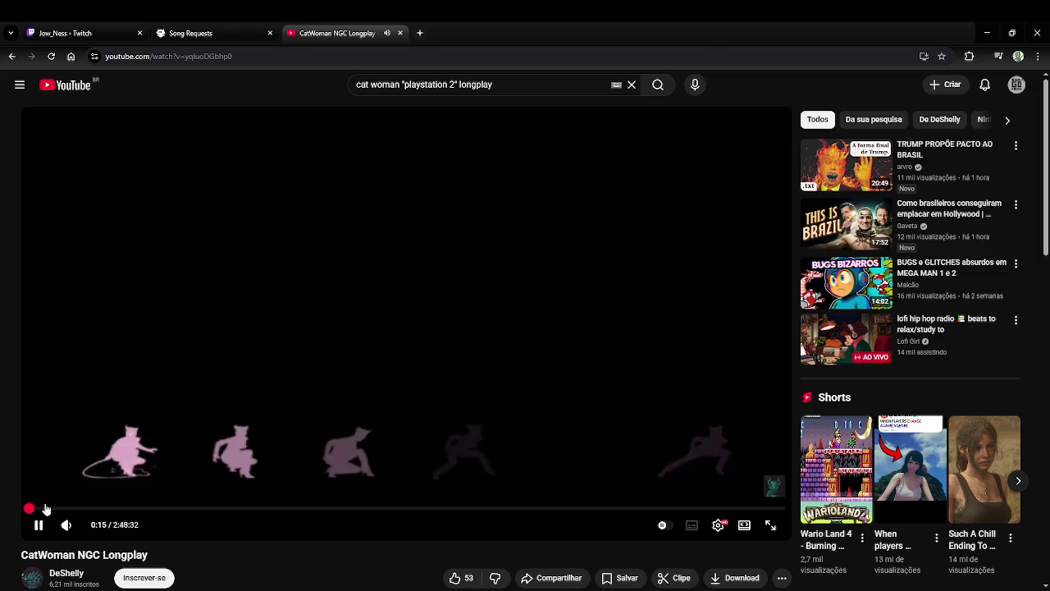
pyautogui.press('Right')
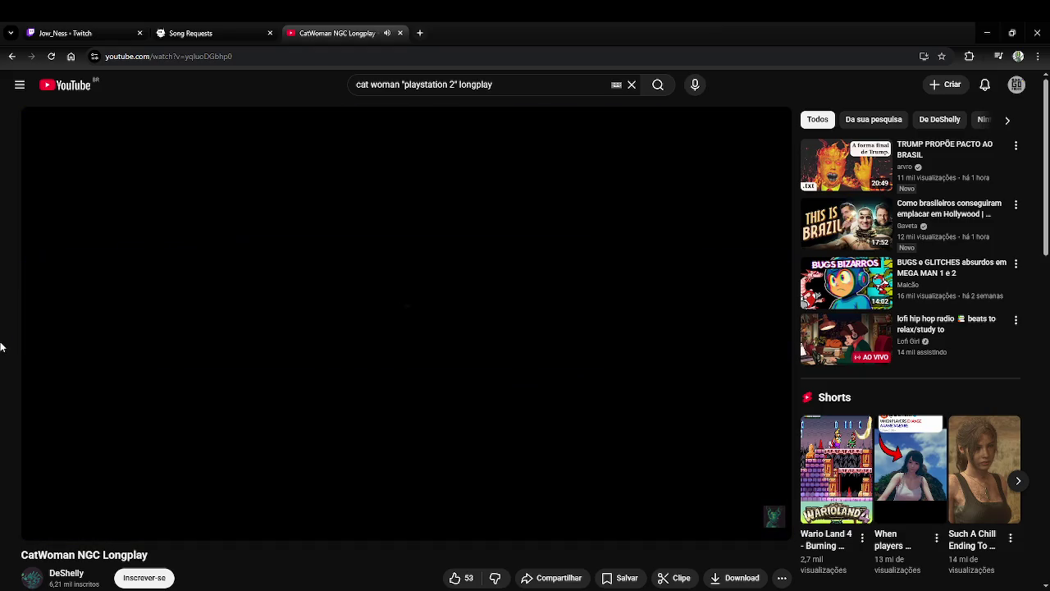
pyautogui.press('Left')
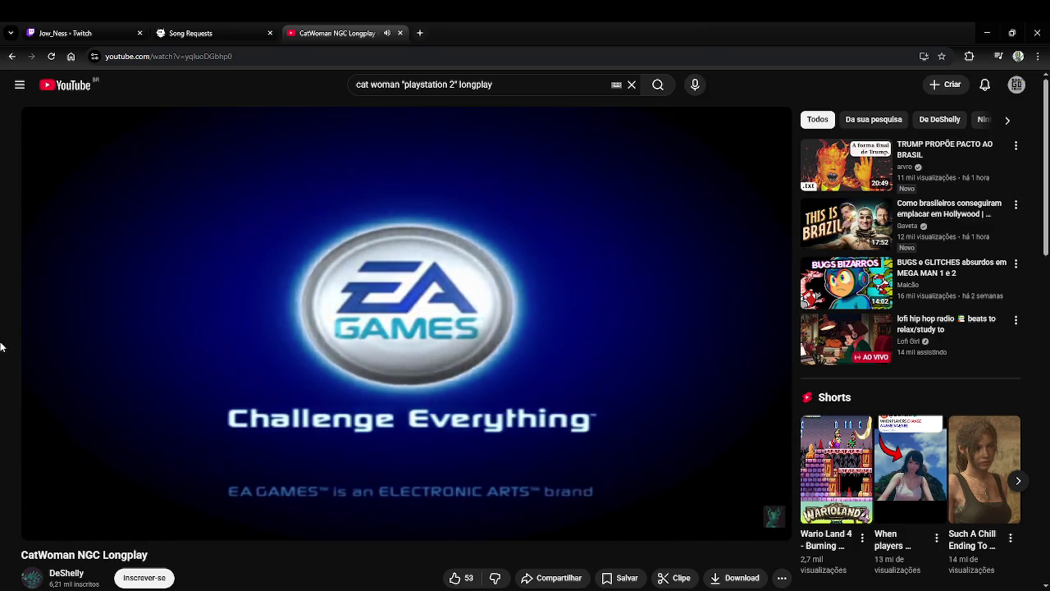
pyautogui.press('Left')
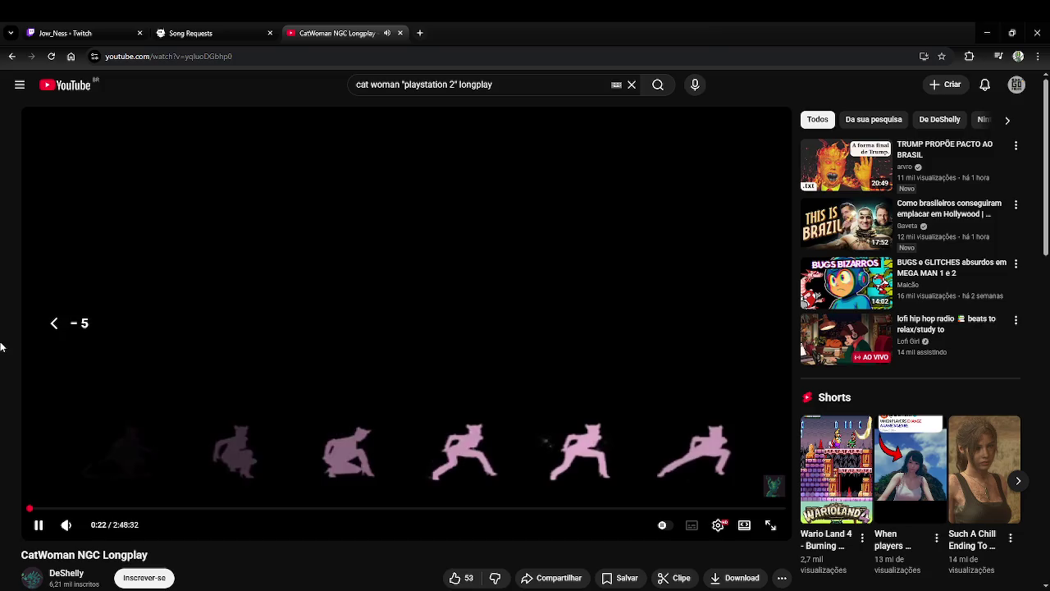
# Play the intro logos at double speed, pause at 0:34, then resume playback.
pyautogui.press('space')
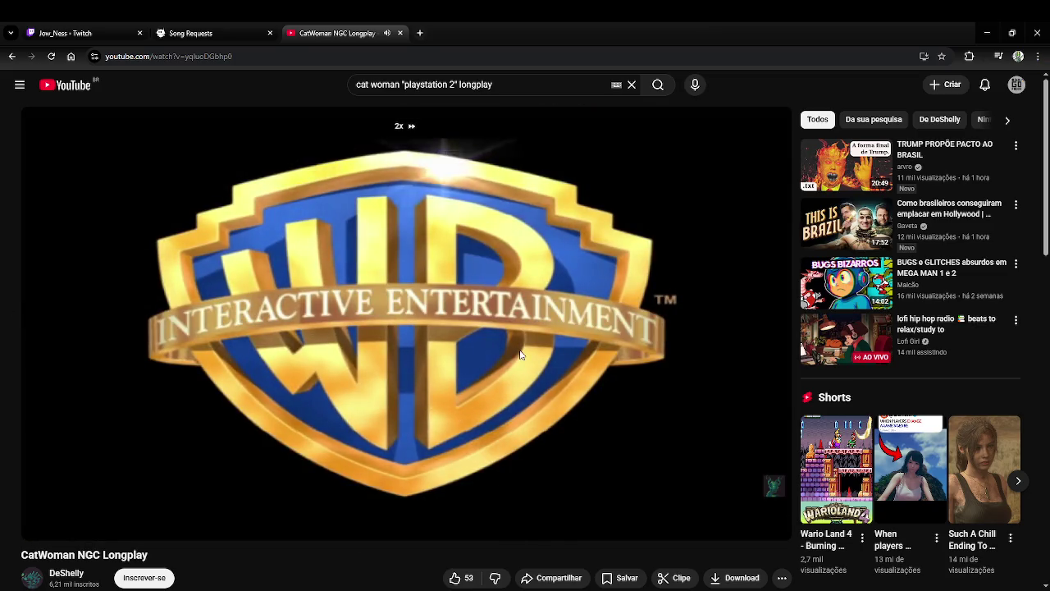
pyautogui.click(581, 416)
pyautogui.click(648, 449)
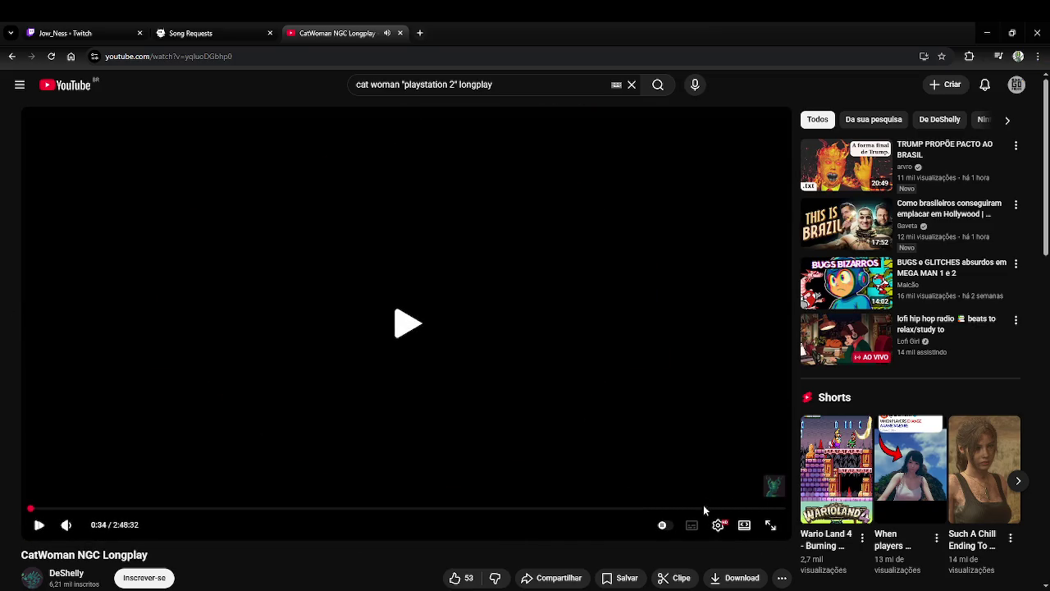
pyautogui.click(719, 526)
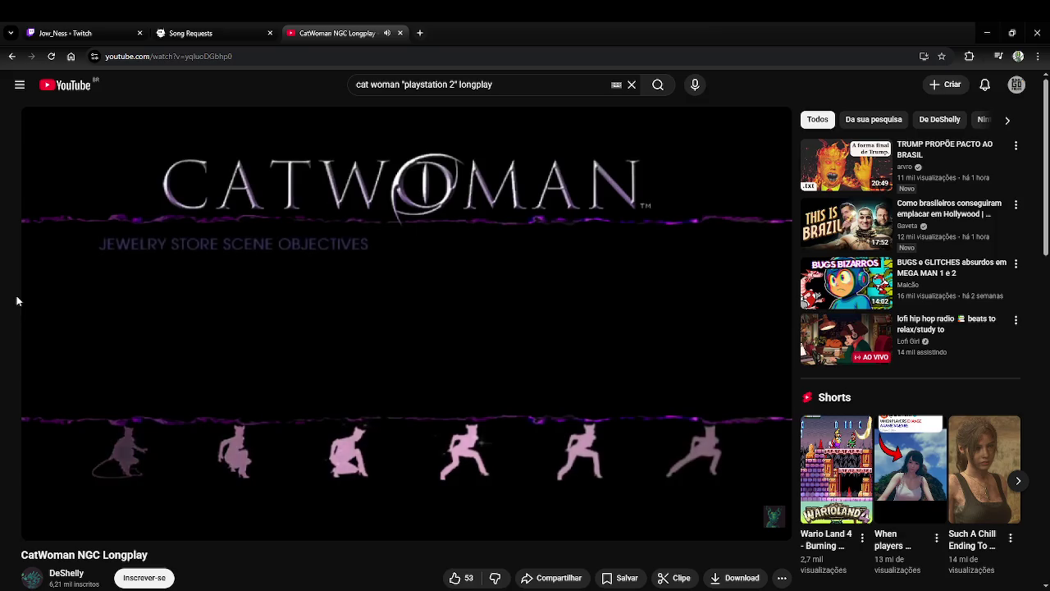
pyautogui.press('Right')
pyautogui.press('Right')
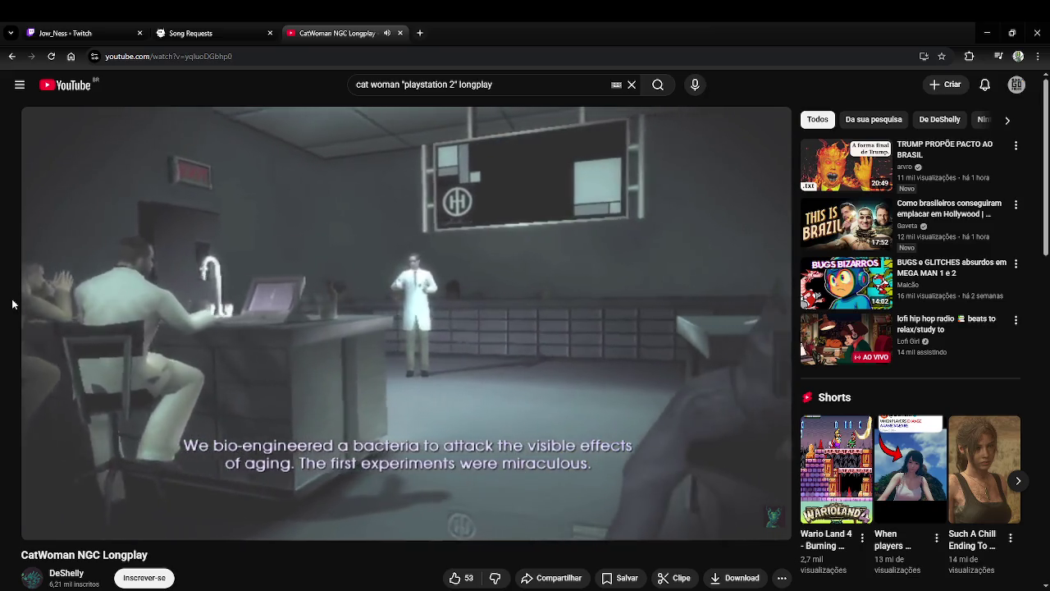
pyautogui.click(459, 306)
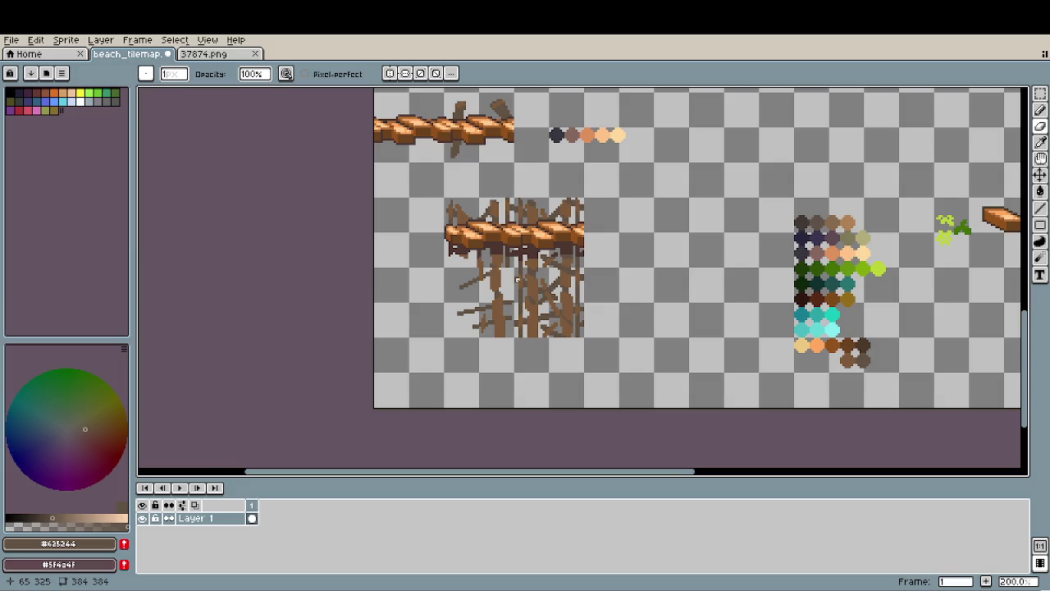
# Zoom in on the pier supports and pick brown #7d5a3b as the foreground colour.
pyautogui.scroll(1, 516, 280)
pyautogui.scroll(2, 492, 306)
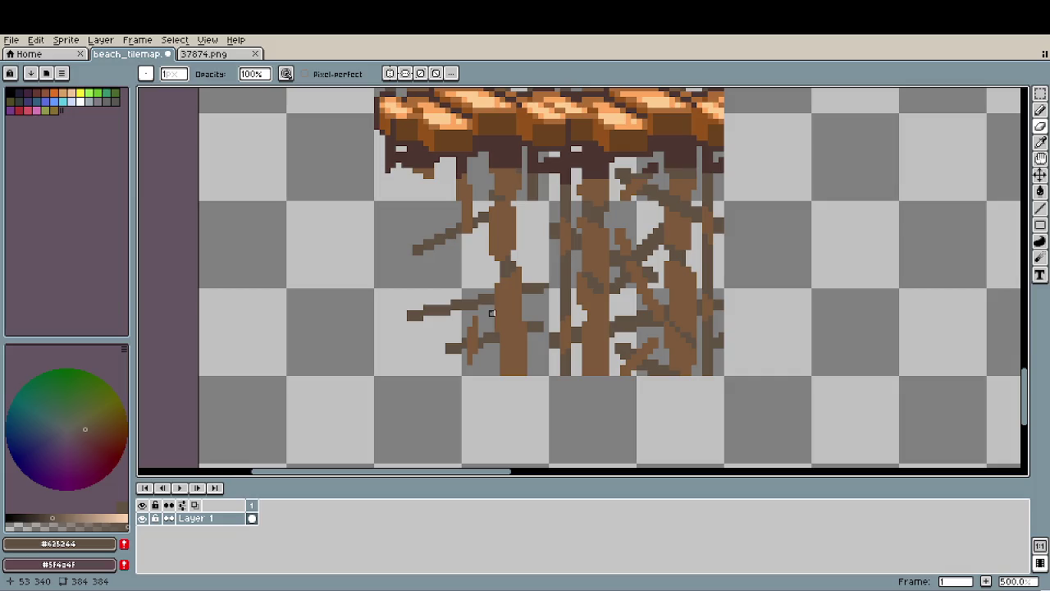
pyautogui.scroll(1, 475, 307)
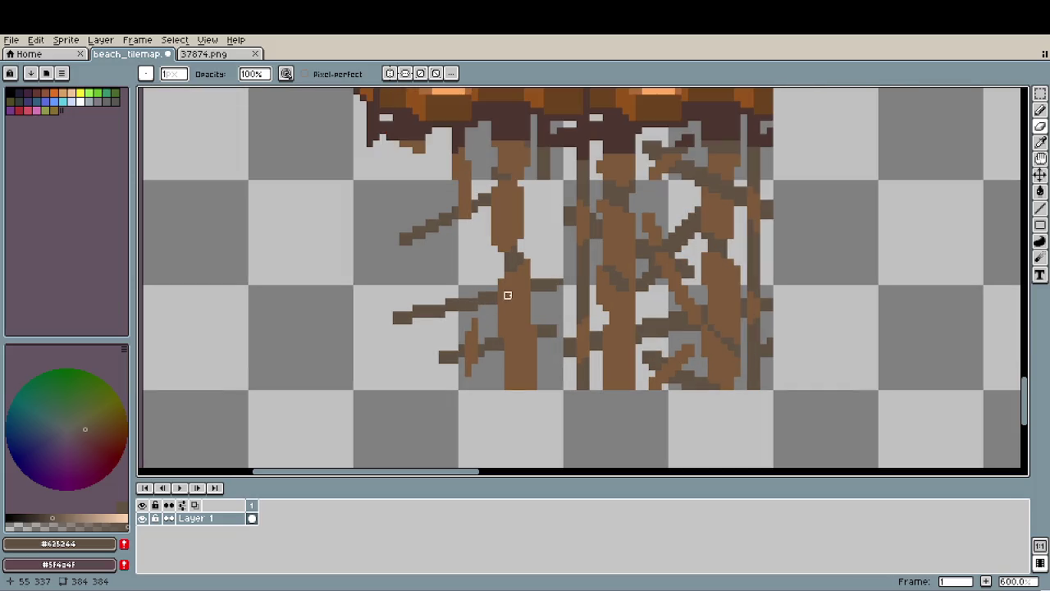
pyautogui.keyDown('alt'); pyautogui.click(509, 295); pyautogui.keyUp('alt')
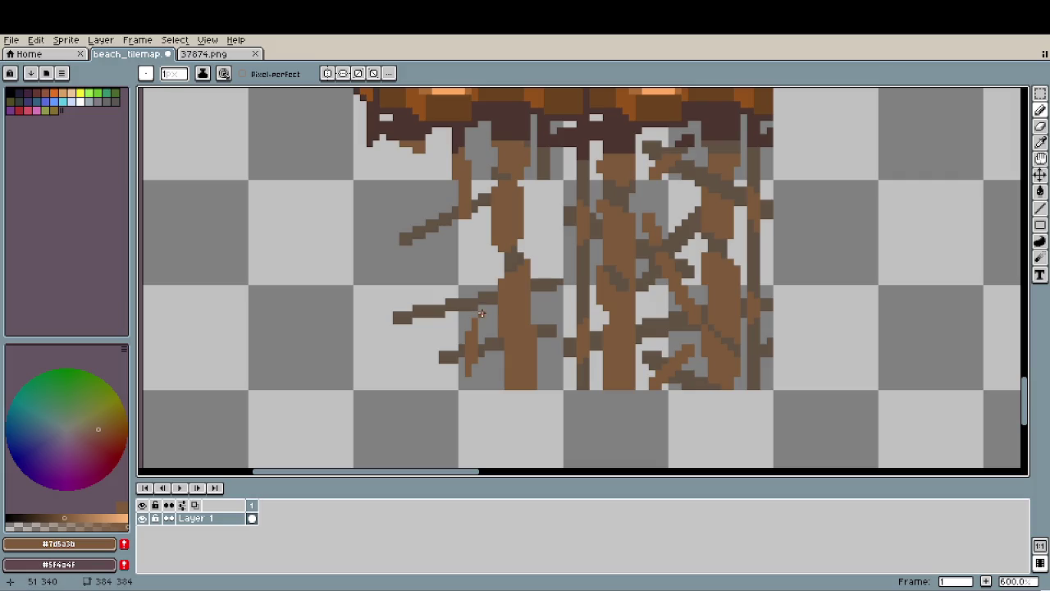
# Draw a long diagonal brown branch reaching up-left from the pier supports.
pyautogui.moveTo(482, 313)
pyautogui.mouseDown()
pyautogui.moveTo(374, 205)
pyautogui.moveTo(483, 305)
pyautogui.mouseUp()
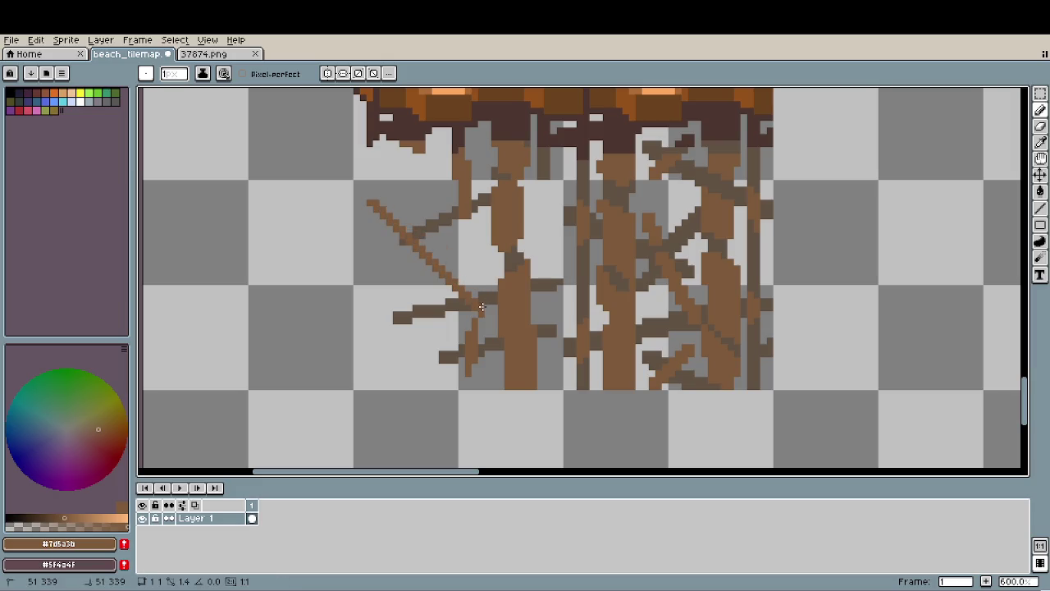
pyautogui.hotkey('ctrl', 'z')
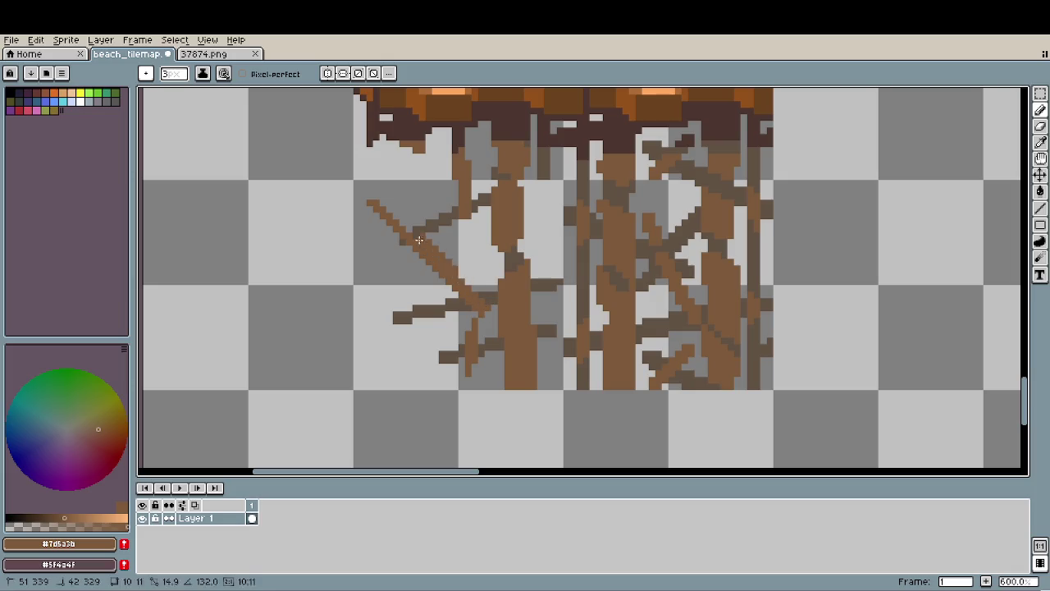
pyautogui.moveTo(488, 309); pyautogui.dragTo(375, 202)
# Reduce the Pencil brush size to 1 pixel and zoom back out.
pyautogui.press('-')
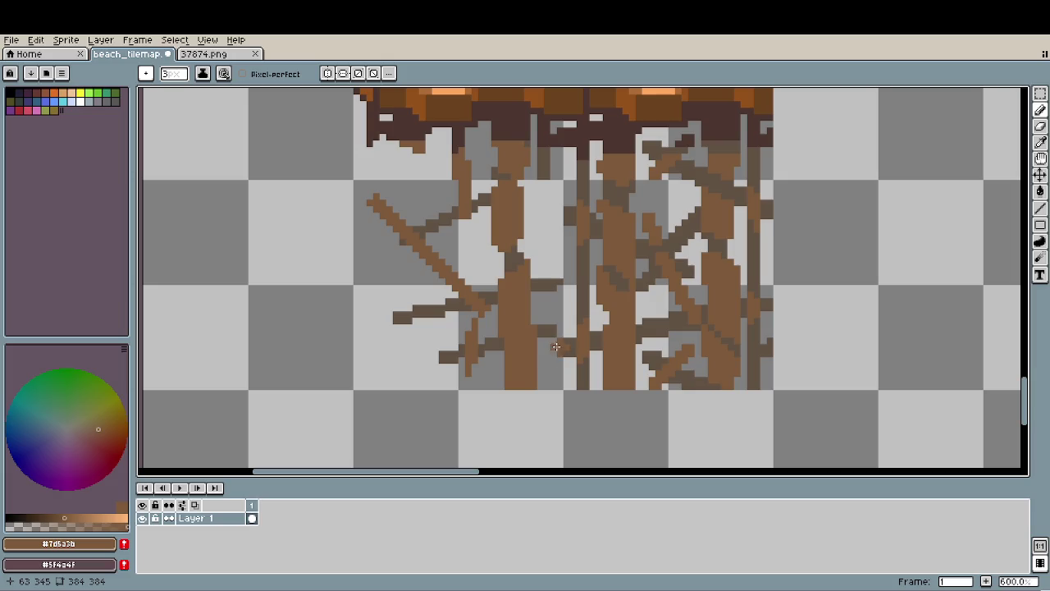
pyautogui.press('-')
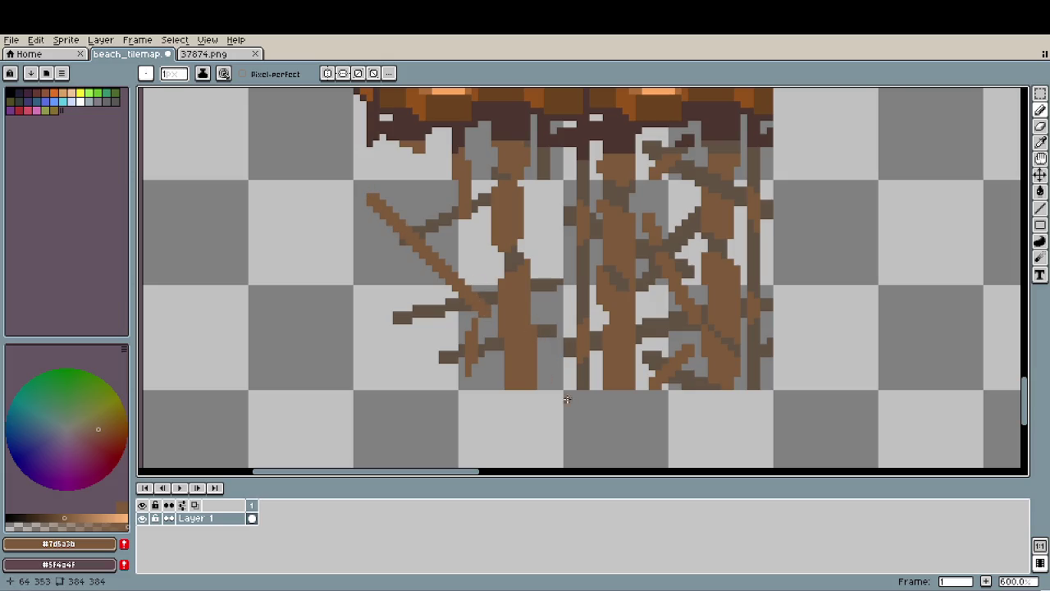
pyautogui.scroll(-2, 542, 371)
pyautogui.scroll(-1, 541, 372)
pyautogui.scroll(-1, 608, 356)
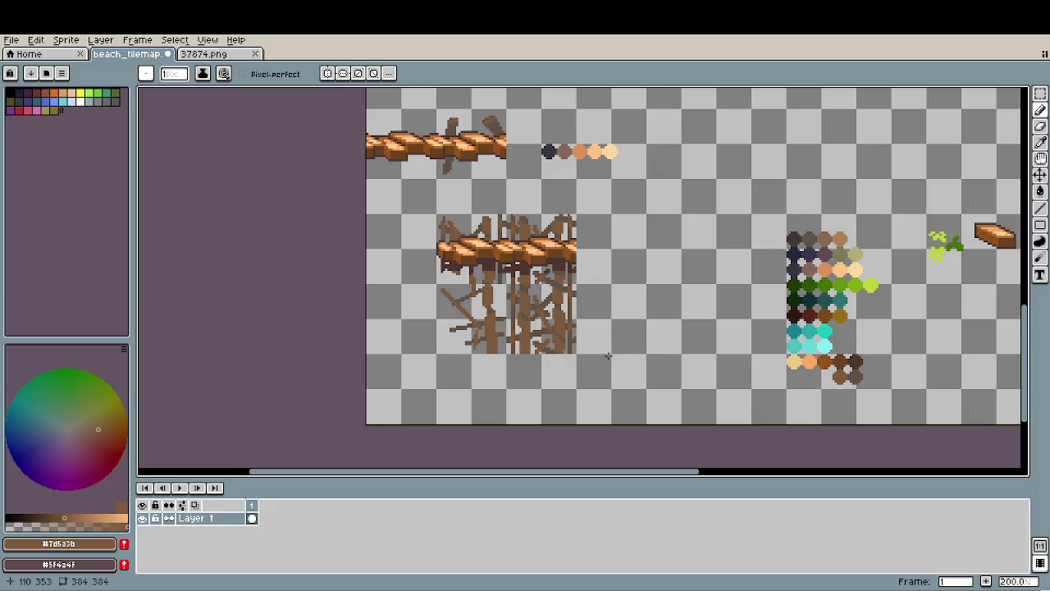
# Pick dark brown #625244 and draw a short diagonal stroke on the left support trunk.
pyautogui.scroll(3, 531, 290)
pyautogui.scroll(1, 509, 275)
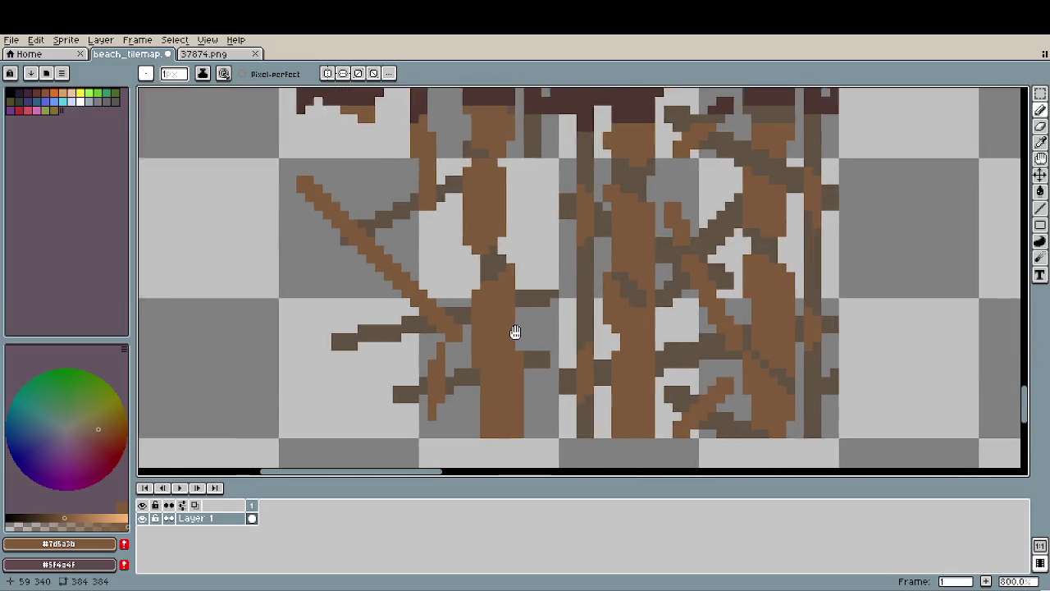
pyautogui.scroll(-2, 505, 270)
pyautogui.scroll(-1, 504, 270)
pyautogui.scroll(3, 498, 269)
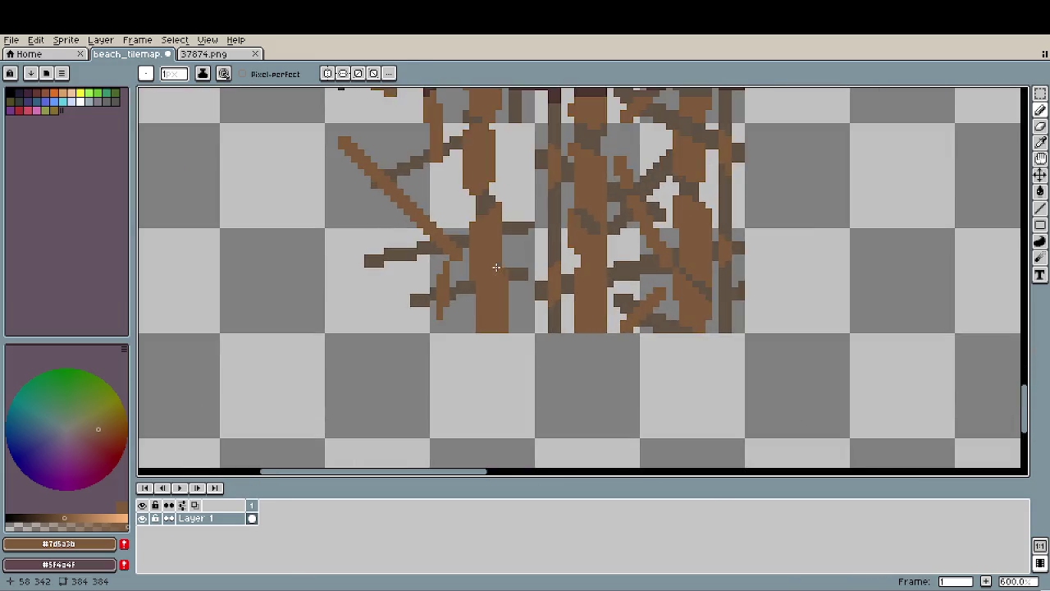
pyautogui.scroll(3, 496, 269)
pyautogui.keyDown('alt'); pyautogui.click(436, 298); pyautogui.keyUp('alt')
pyautogui.click(435, 271)
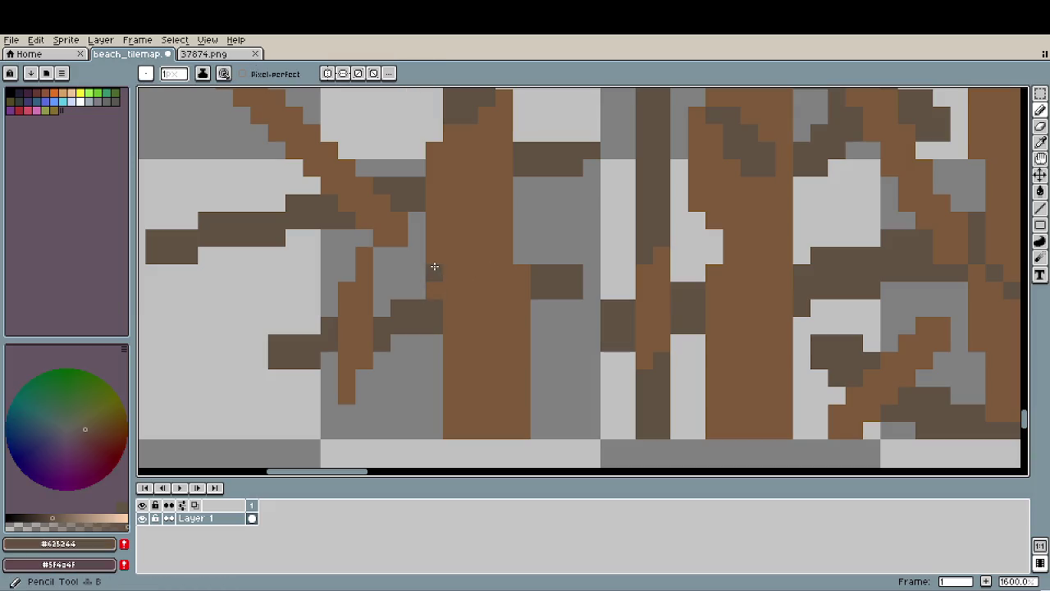
pyautogui.moveTo(494, 227)
pyautogui.mouseDown()
pyautogui.moveTo(501, 205)
pyautogui.moveTo(485, 232)
pyautogui.mouseUp()
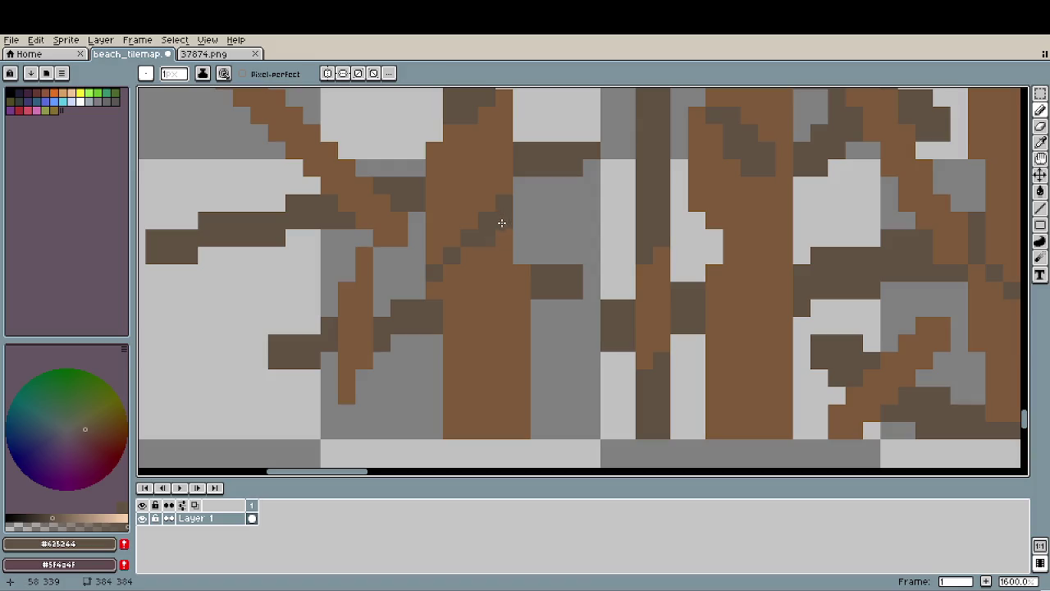
# Zoom out and pan to bring the rest of the tile sheet into view.
pyautogui.scroll(-6, 555, 323)
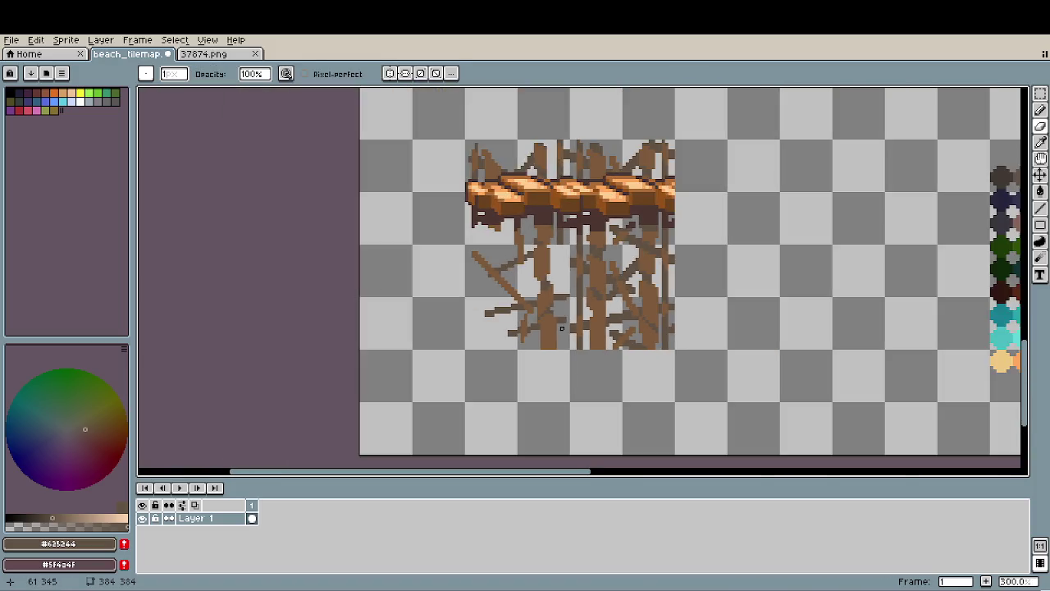
pyautogui.scroll(-1, 560, 344)
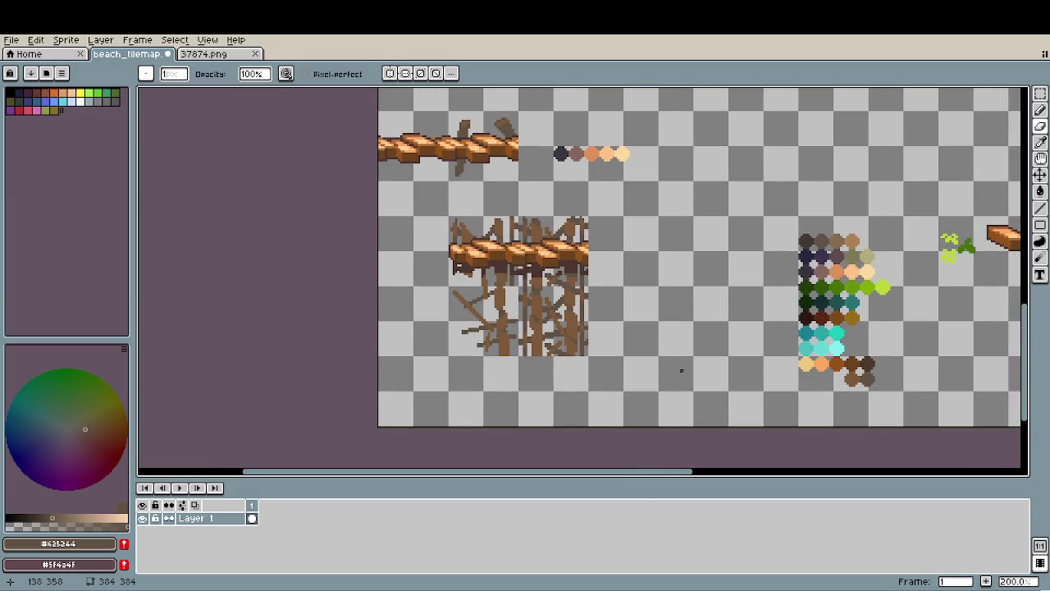
pyautogui.moveTo(635, 357); pyautogui.dragTo(566, 331)
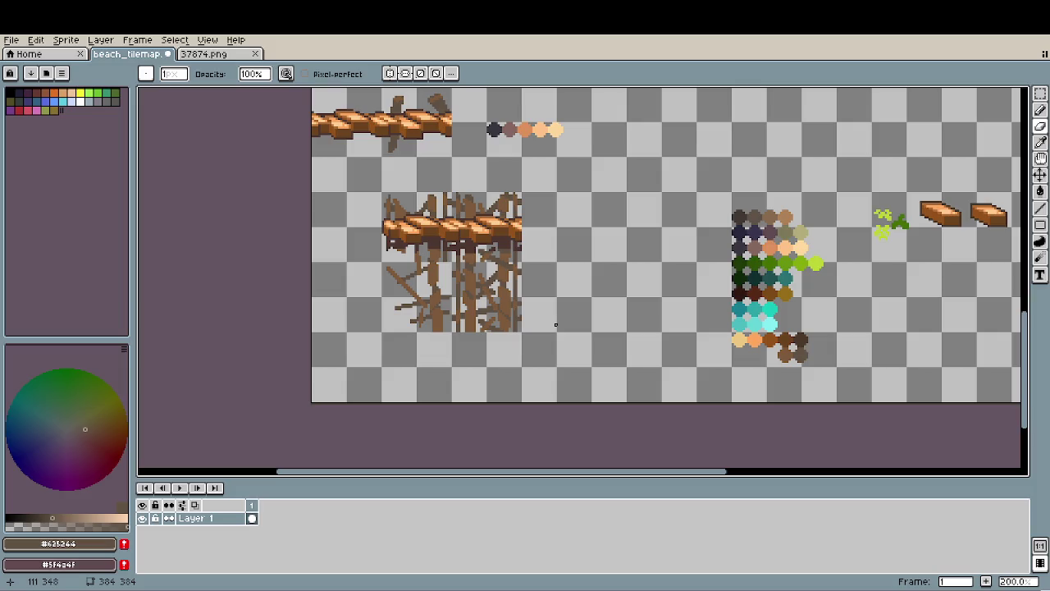
pyautogui.moveTo(553, 325); pyautogui.dragTo(507, 374)
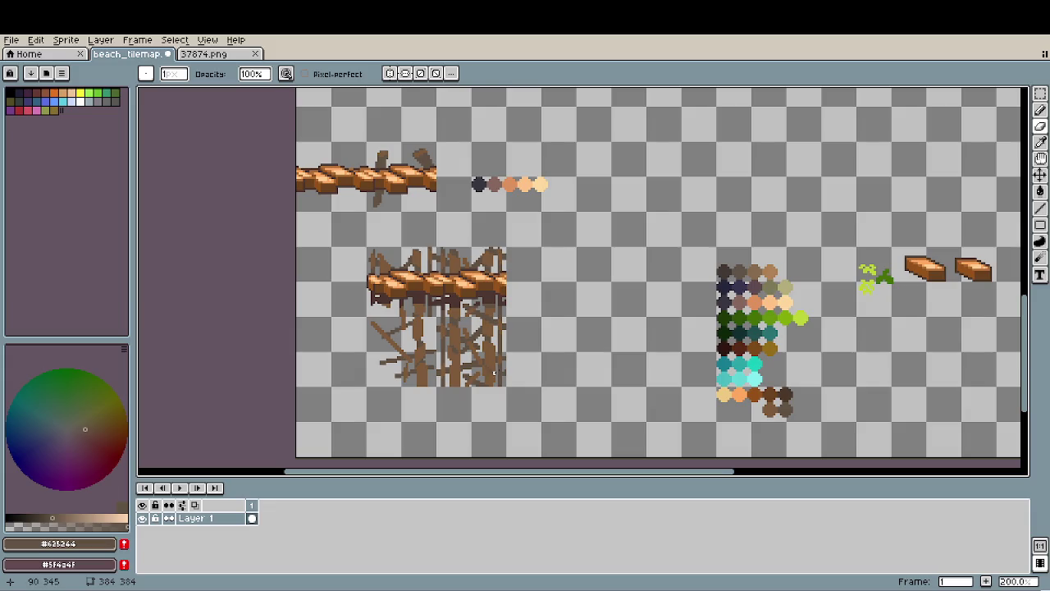
# Select the 64×64 pier tile, nudge it up one pixel, and deselect.
pyautogui.press('m')
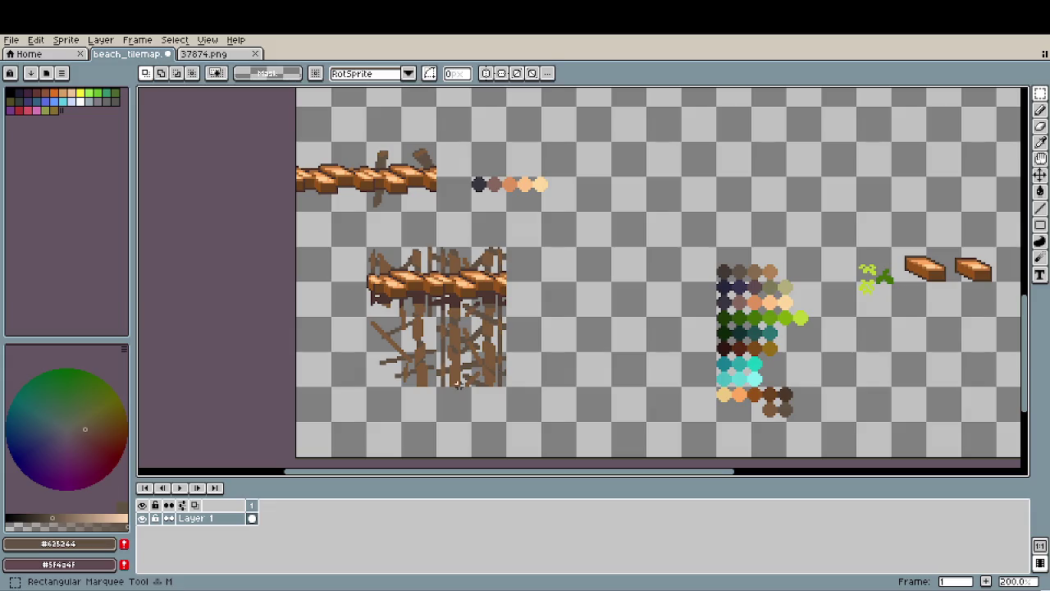
pyautogui.moveTo(367, 247)
pyautogui.mouseDown()
pyautogui.moveTo(507, 387)
pyautogui.moveTo(418, 369)
pyautogui.mouseUp()
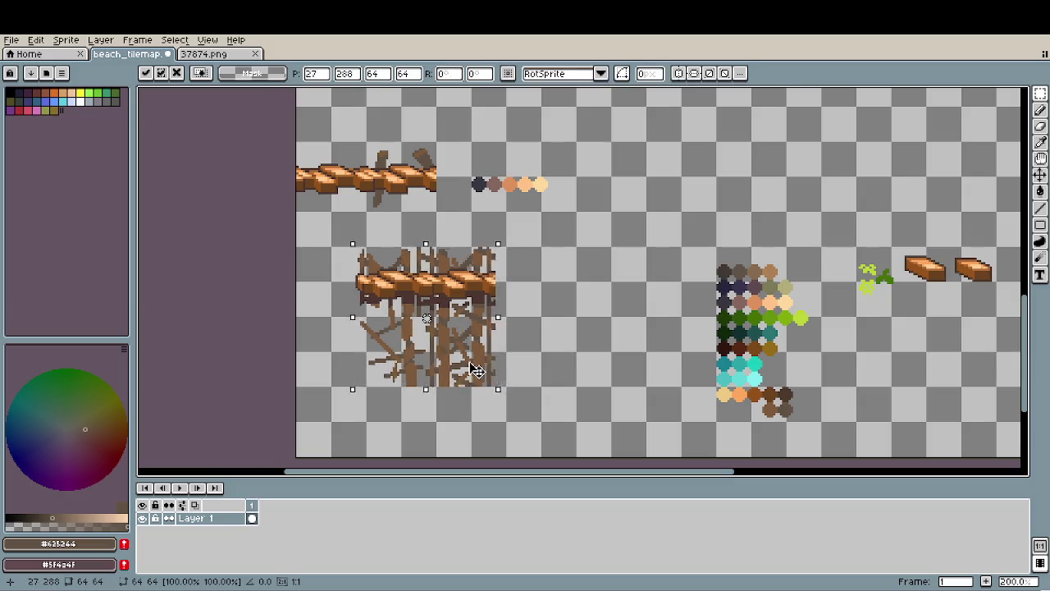
pyautogui.scroll(3, 418, 368)
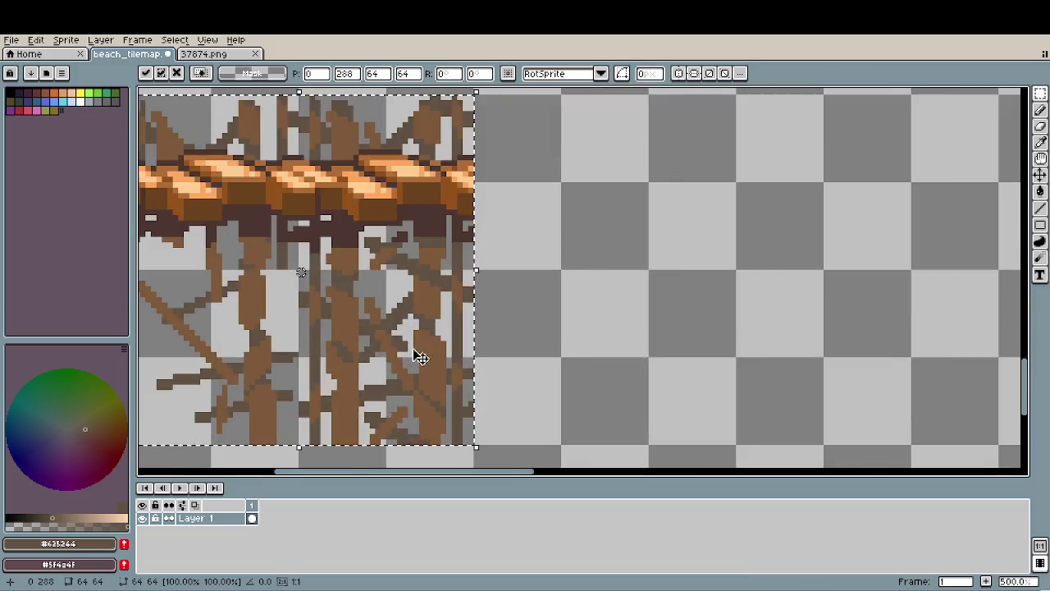
pyautogui.scroll(1, 417, 361)
pyautogui.press('Up')
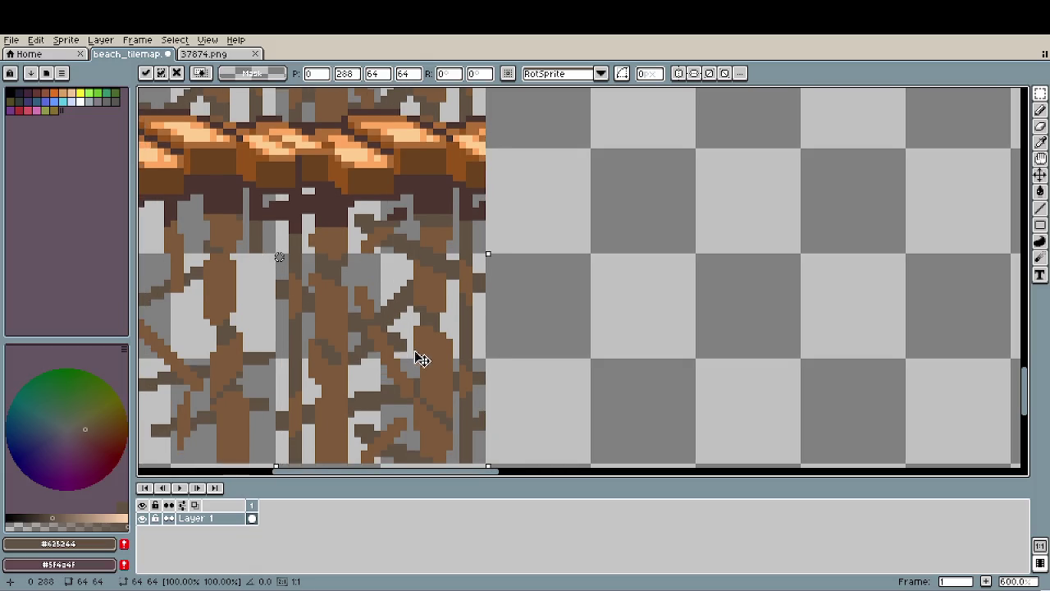
pyautogui.scroll(-2, 443, 351)
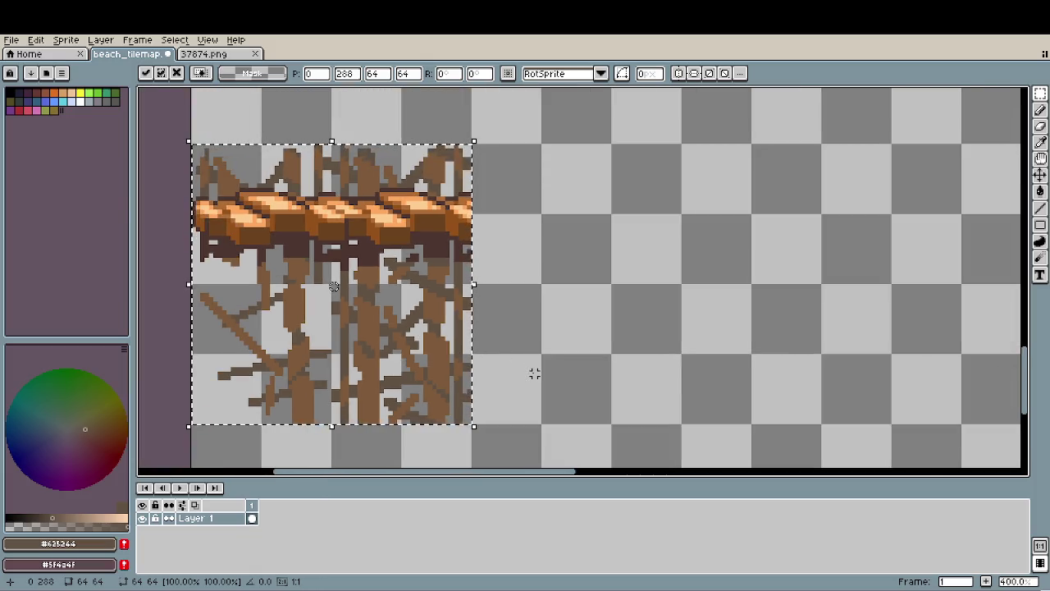
pyautogui.hotkey('ctrl', 'd')
pyautogui.scroll(-1, 565, 377)
pyautogui.scroll(-1, 565, 378)
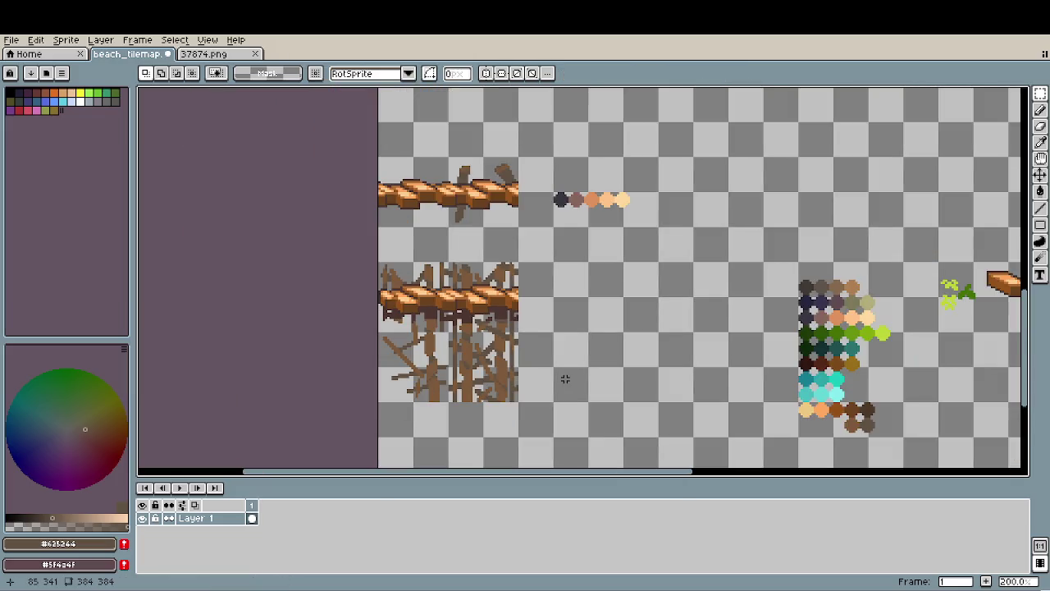
pyautogui.scroll(-1, 467, 361)
pyautogui.scroll(-1, 467, 363)
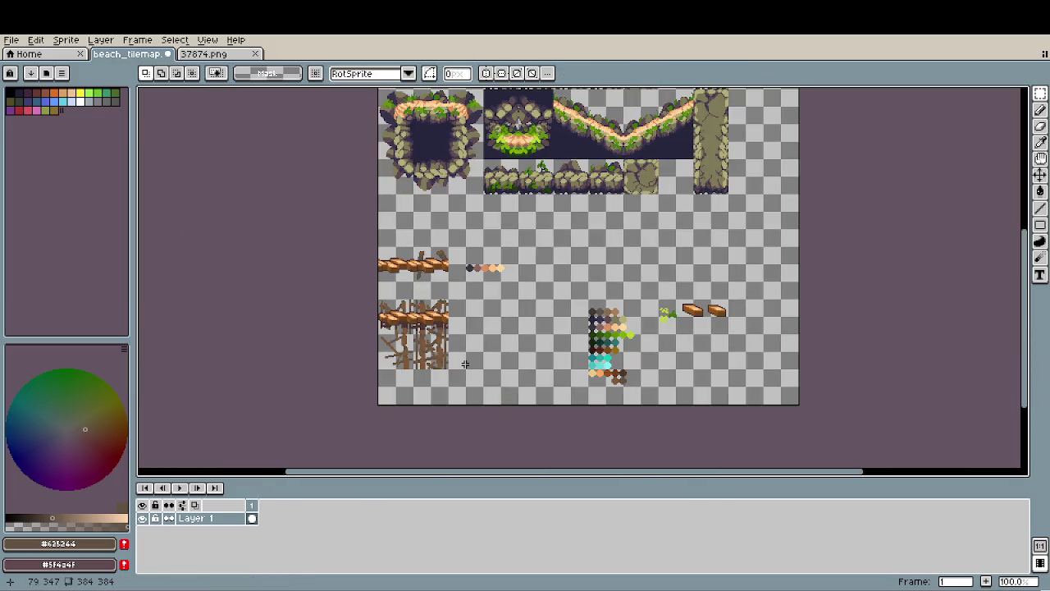
# Shift a selected section of the upper plank deck one pixel to the right.
pyautogui.scroll(1, 476, 358)
pyautogui.scroll(1, 493, 351)
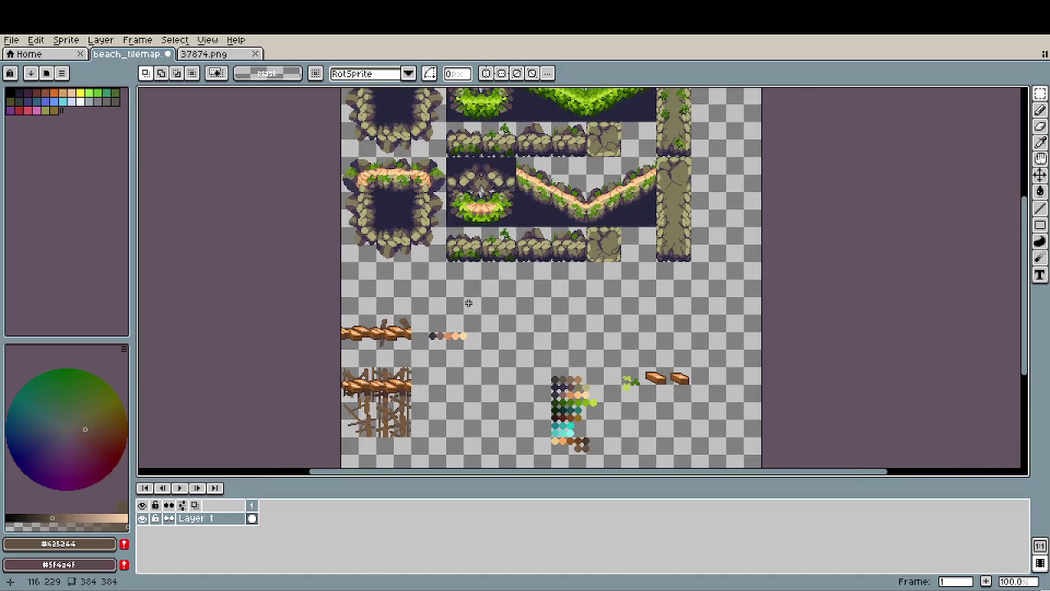
pyautogui.moveTo(467, 304); pyautogui.dragTo(464, 349)
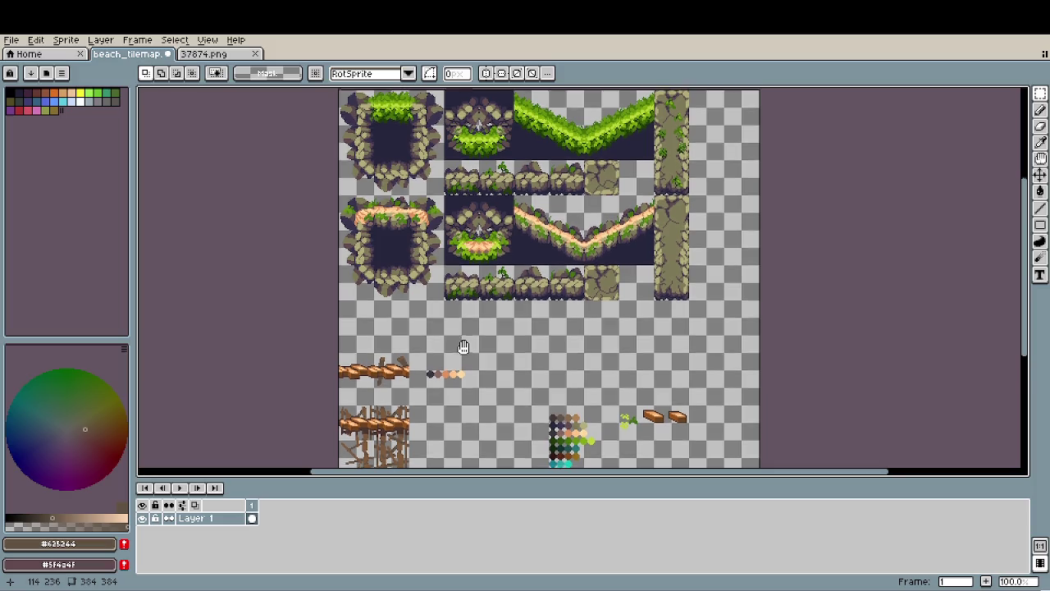
pyautogui.moveTo(464, 349)
pyautogui.mouseDown()
pyautogui.moveTo(461, 255)
pyautogui.moveTo(433, 334)
pyautogui.mouseUp()
pyautogui.scroll(2, 448, 265)
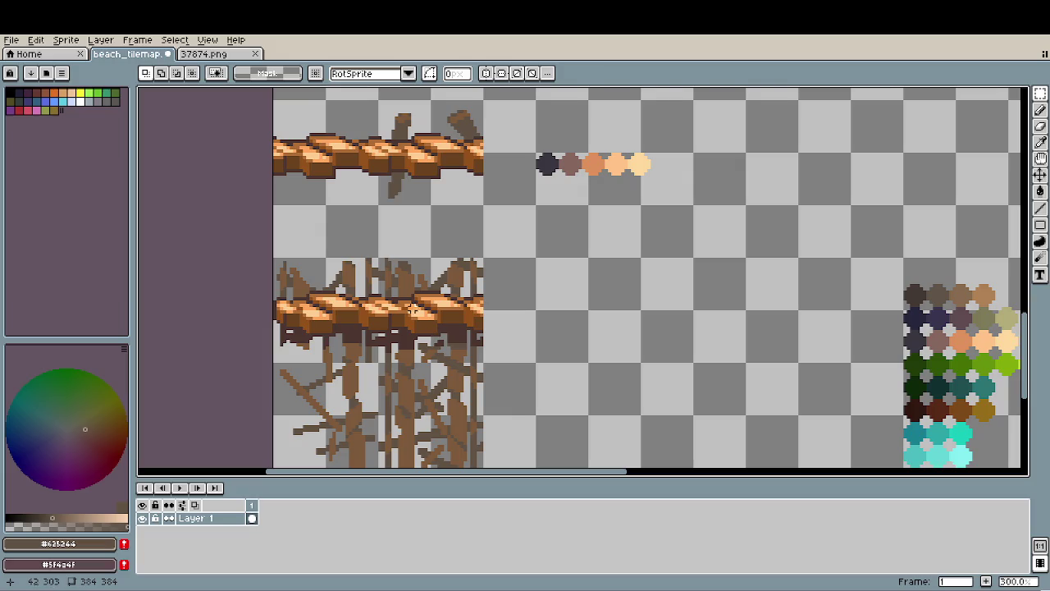
pyautogui.moveTo(274, 100)
pyautogui.mouseDown()
pyautogui.moveTo(379, 205)
pyautogui.moveTo(597, 345)
pyautogui.moveTo(523, 351)
pyautogui.mouseUp()
pyautogui.scroll(2, 590, 345)
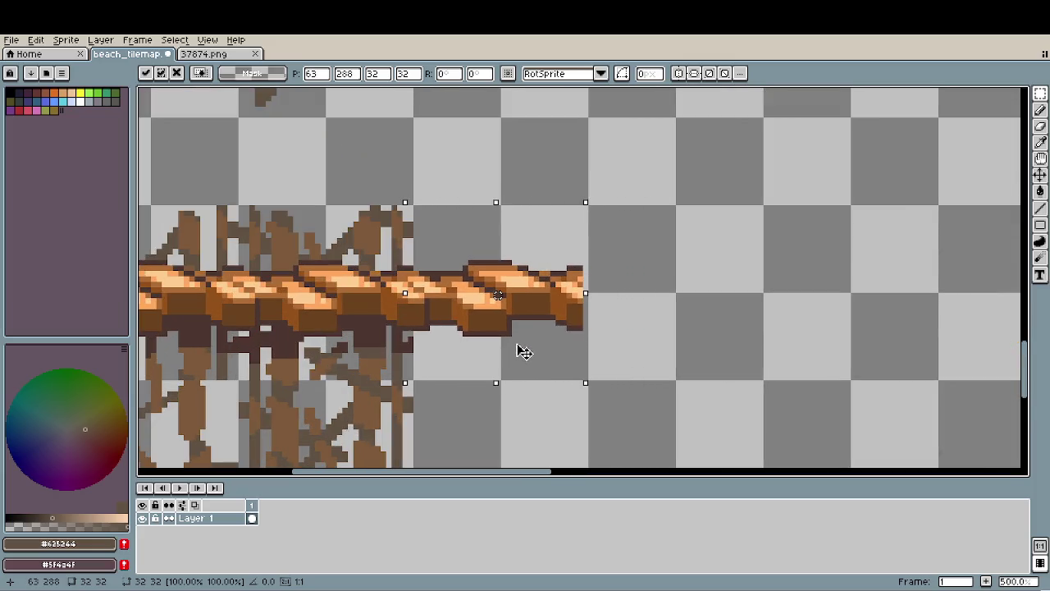
pyautogui.press('Right')
pyautogui.click(677, 361)
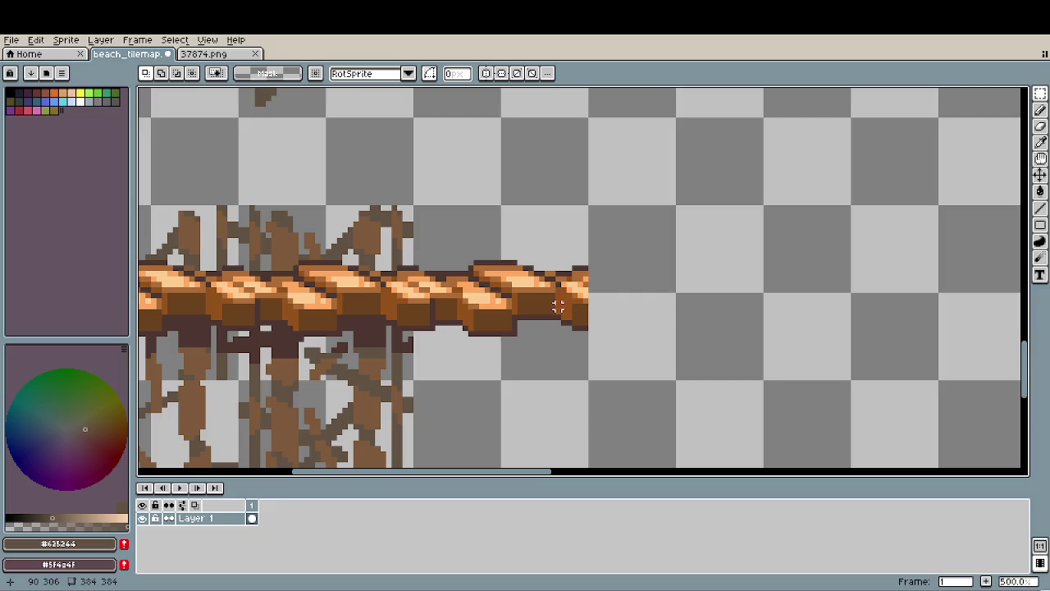
# Delete the deck's right-end chunk, its edge pixels and top-right corner pixels.
pyautogui.scroll(1, 574, 344)
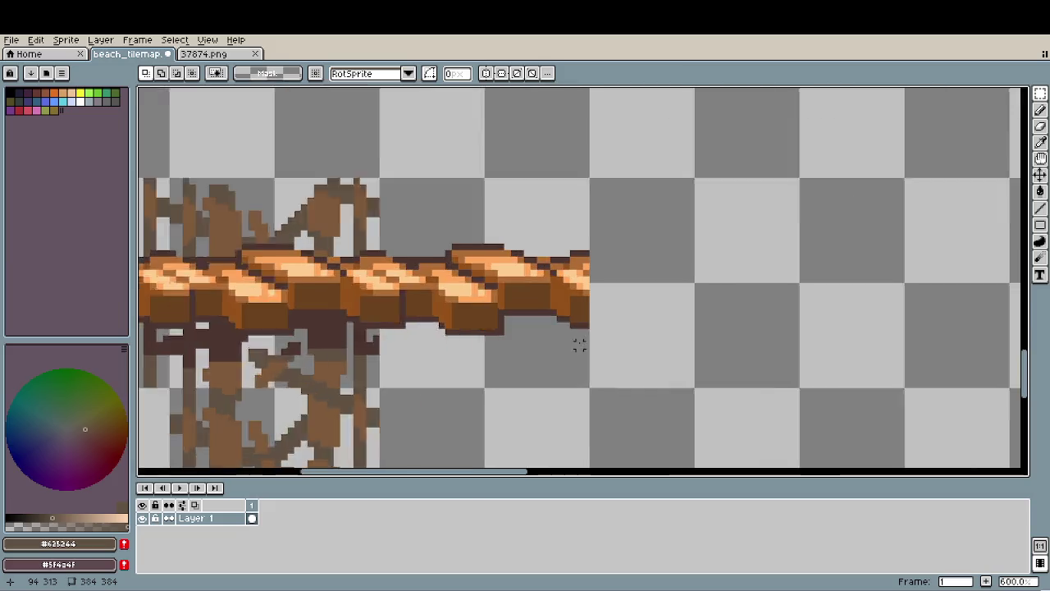
pyautogui.scroll(1, 579, 337)
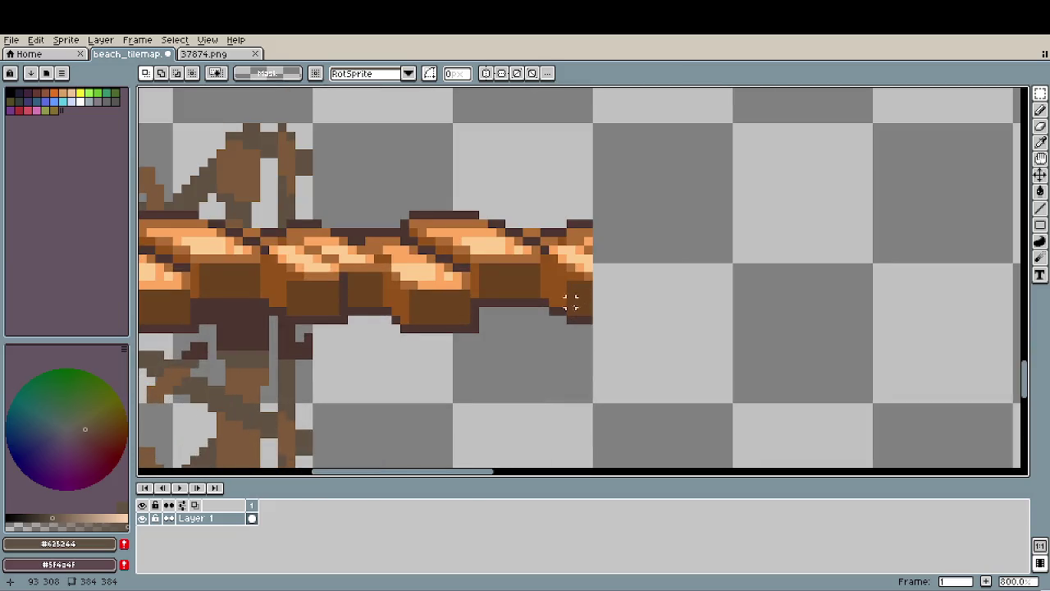
pyautogui.moveTo(570, 303); pyautogui.dragTo(548, 326)
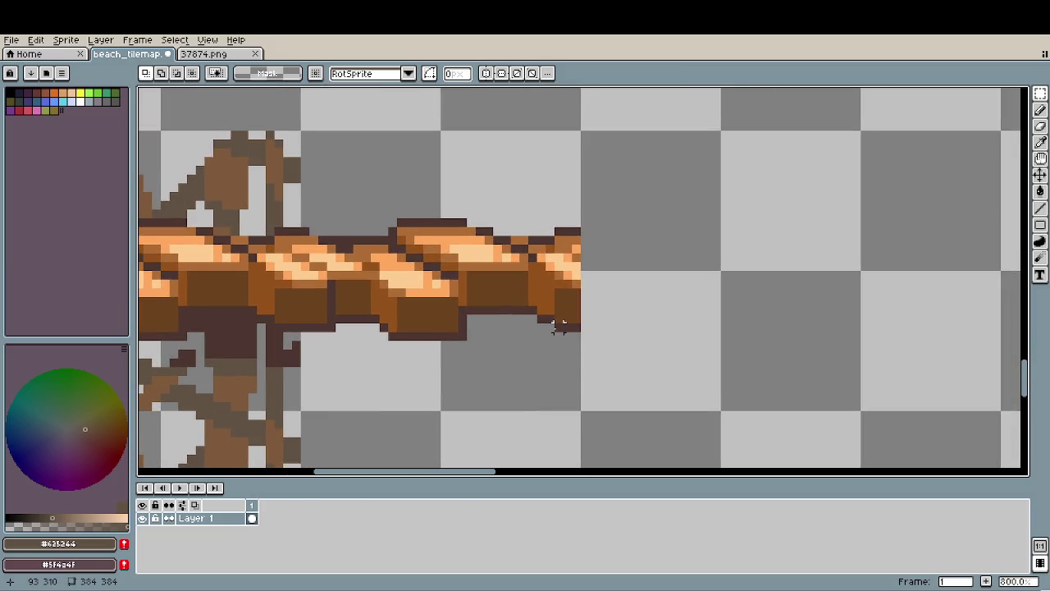
pyautogui.moveTo(542, 197); pyautogui.dragTo(671, 402)
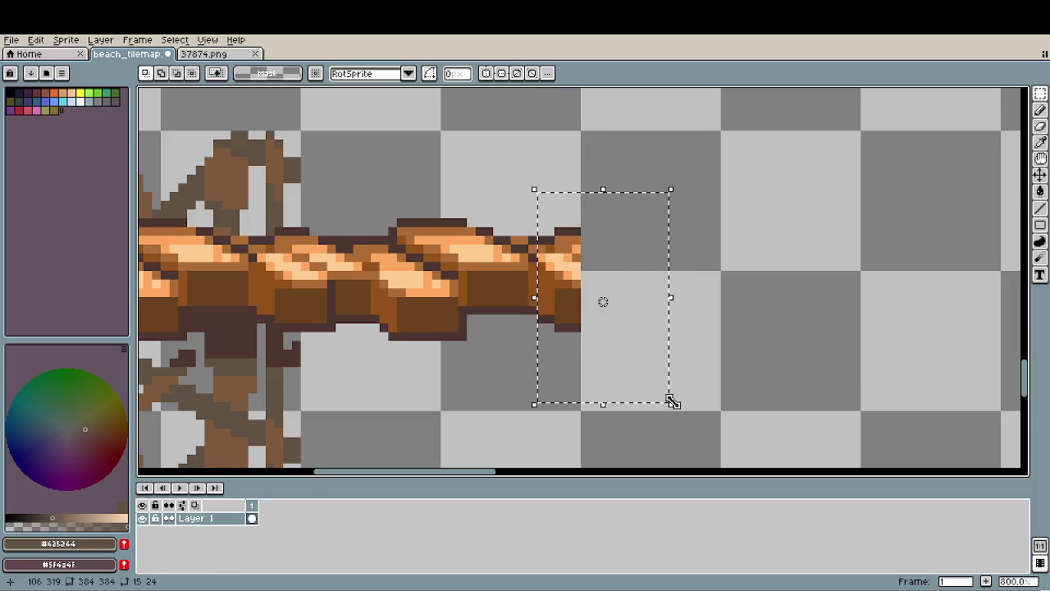
pyautogui.press('Delete')
pyautogui.moveTo(578, 194); pyautogui.dragTo(526, 377)
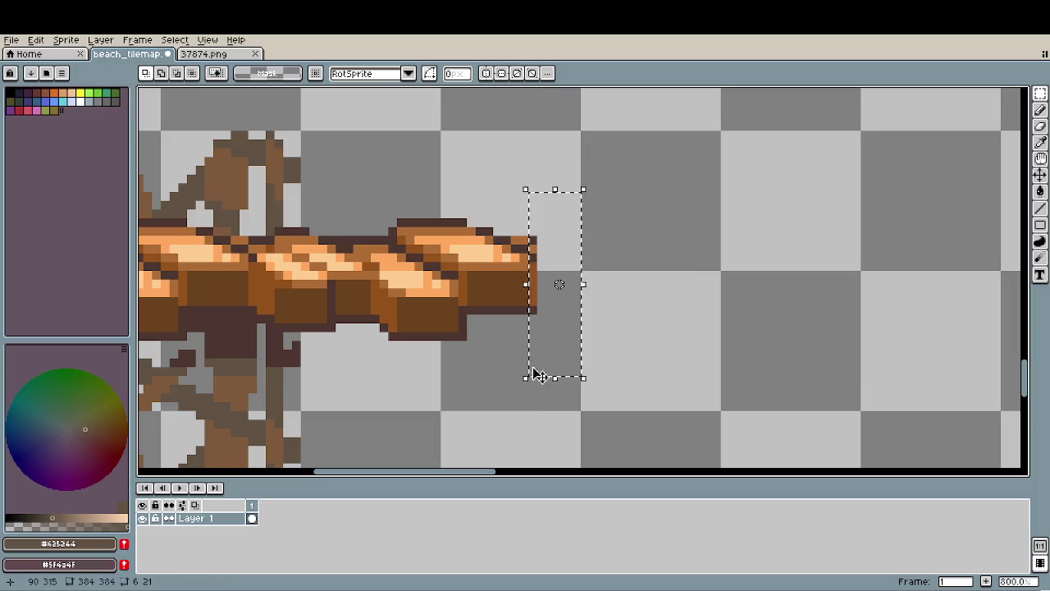
pyautogui.press('Delete')
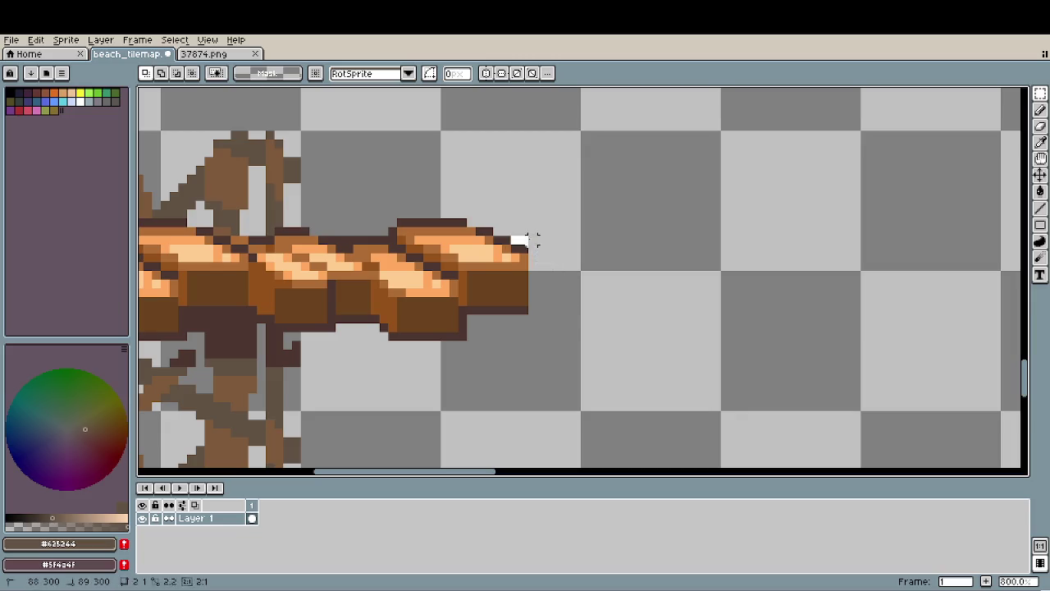
pyautogui.moveTo(511, 235); pyautogui.dragTo(563, 251)
pyautogui.press('Delete')
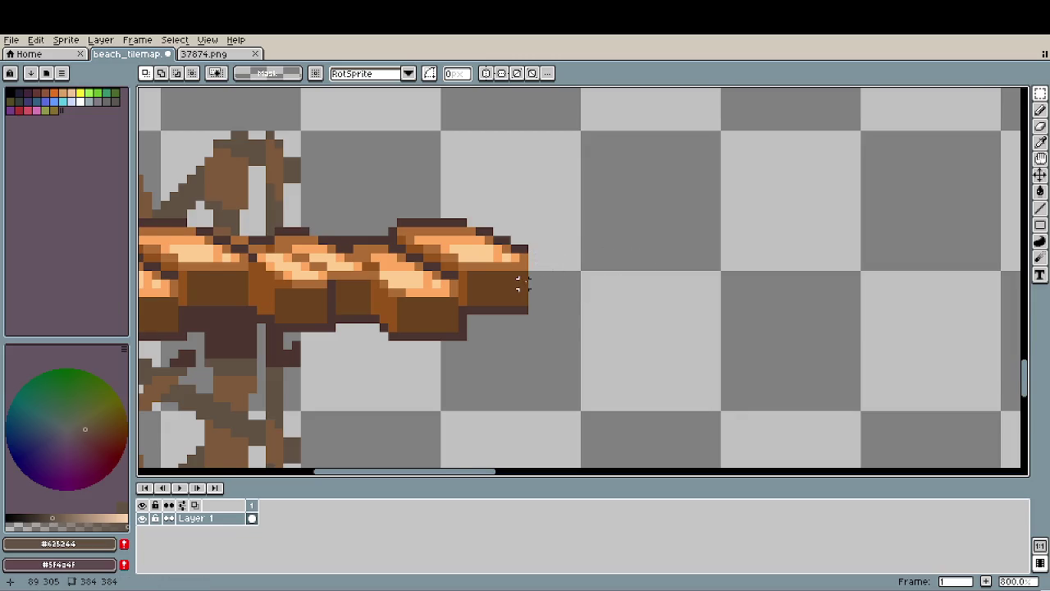
pyautogui.scroll(-3, 524, 283)
pyautogui.scroll(2, 524, 283)
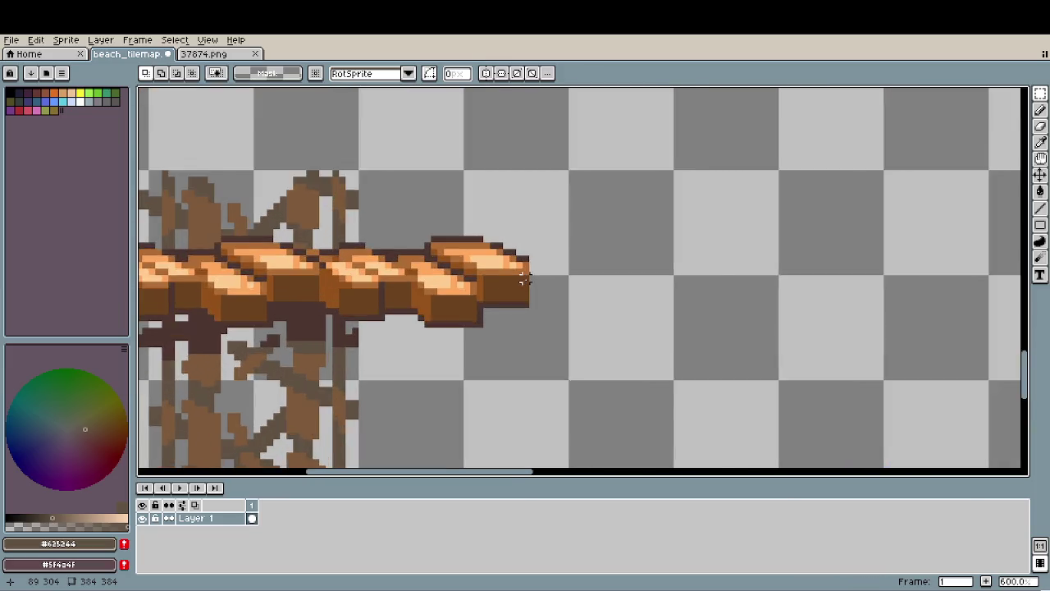
pyautogui.scroll(3, 524, 283)
pyautogui.scroll(1, 524, 281)
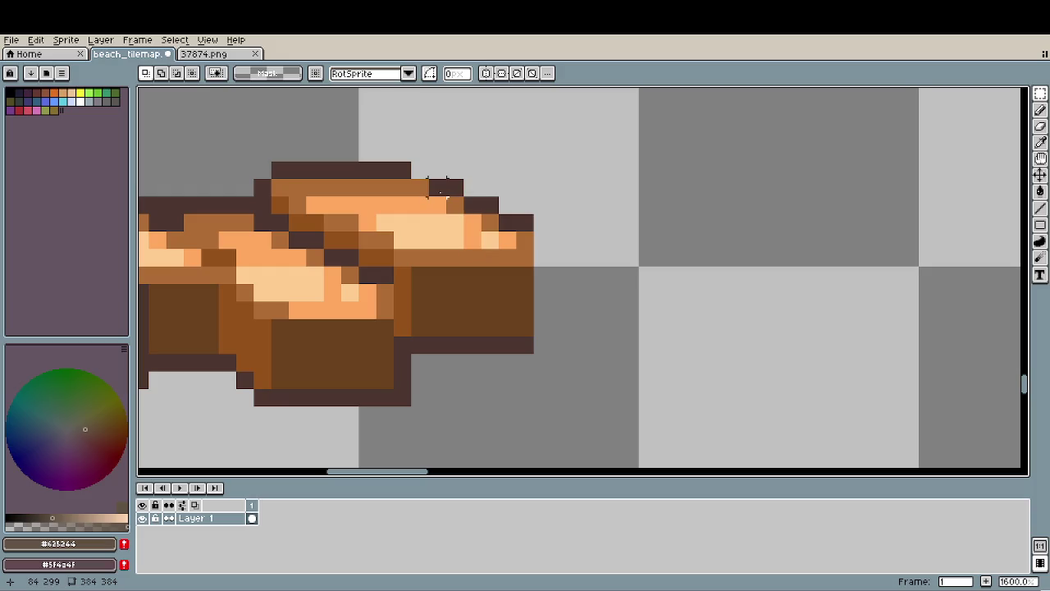
# Pencil a closed dark brown outline for an end block right of the deck.
pyautogui.press('i')
pyautogui.click(530, 220)
pyautogui.press('b')
pyautogui.click(559, 240)
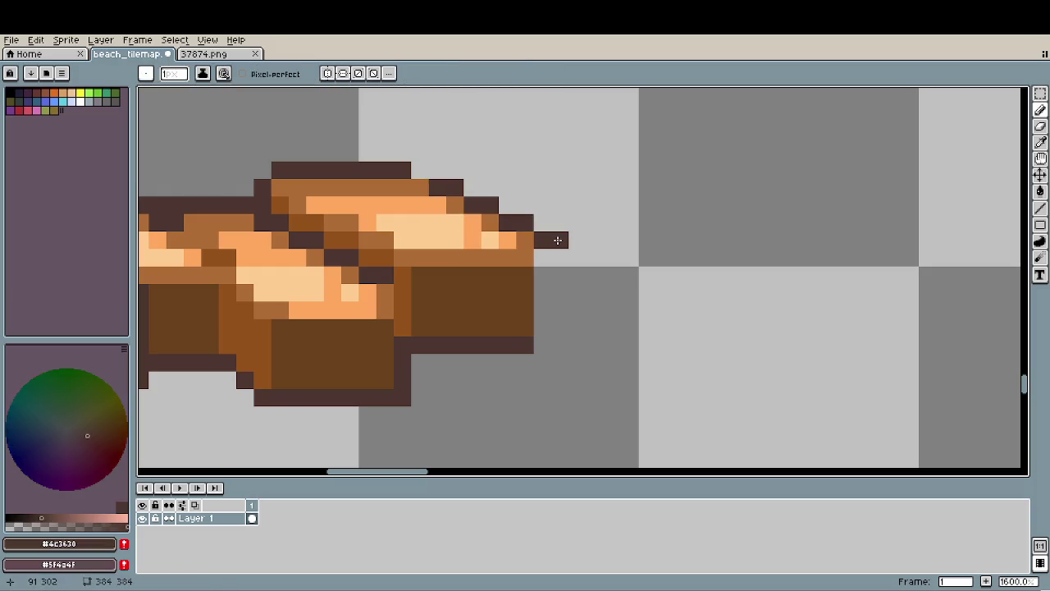
pyautogui.click(577, 275)
pyautogui.click(577, 259)
pyautogui.click(594, 258)
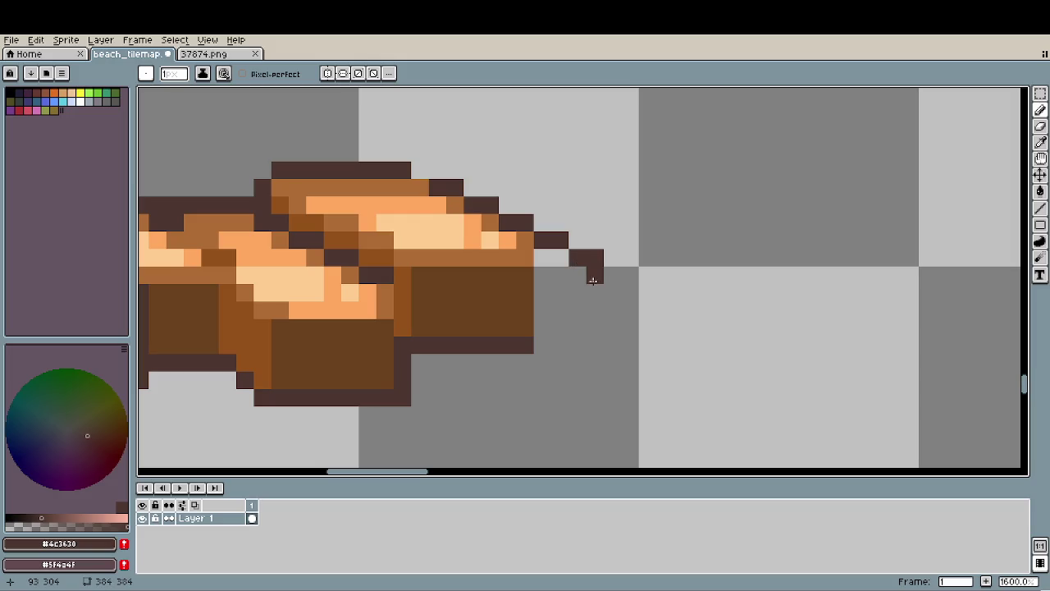
pyautogui.moveTo(591, 280)
pyautogui.mouseDown()
pyautogui.moveTo(591, 339)
pyautogui.moveTo(542, 346)
pyautogui.mouseUp()
# Bucket-fill the new end shape with the deck's mid brown.
pyautogui.press('i')
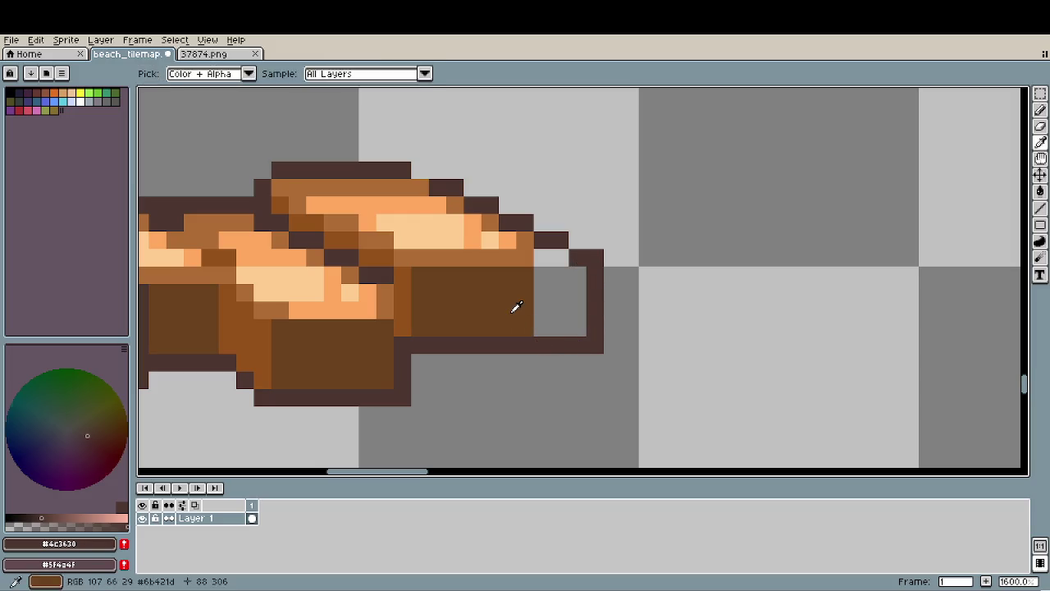
pyautogui.click(516, 305)
pyautogui.press('g')
pyautogui.click(551, 316)
pyautogui.scroll(-2, 489, 346)
pyautogui.scroll(-1, 534, 348)
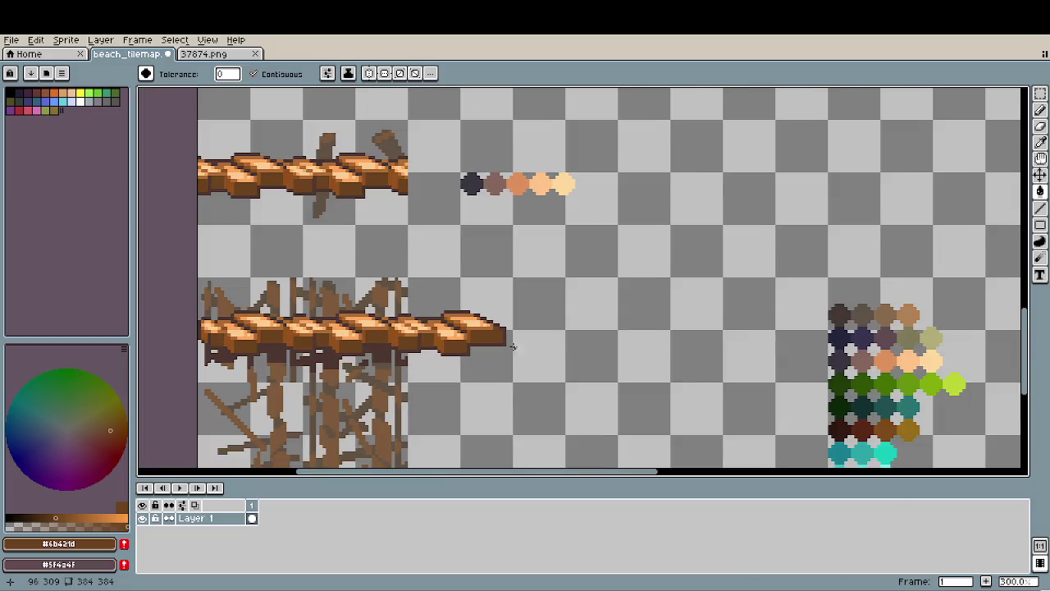
pyautogui.scroll(-1, 576, 352)
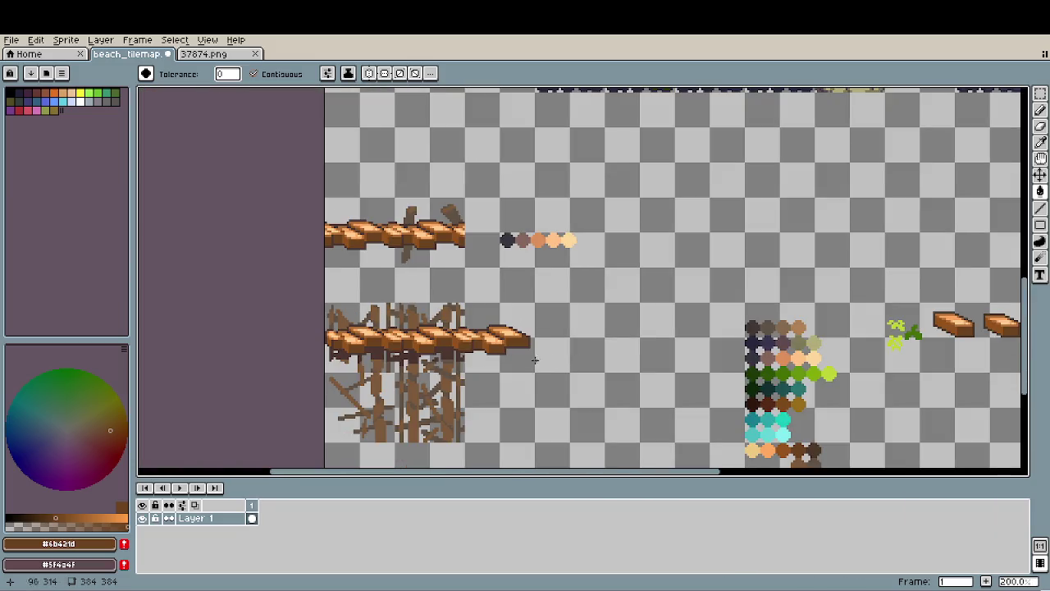
pyautogui.scroll(3, 534, 359)
pyautogui.scroll(2, 575, 328)
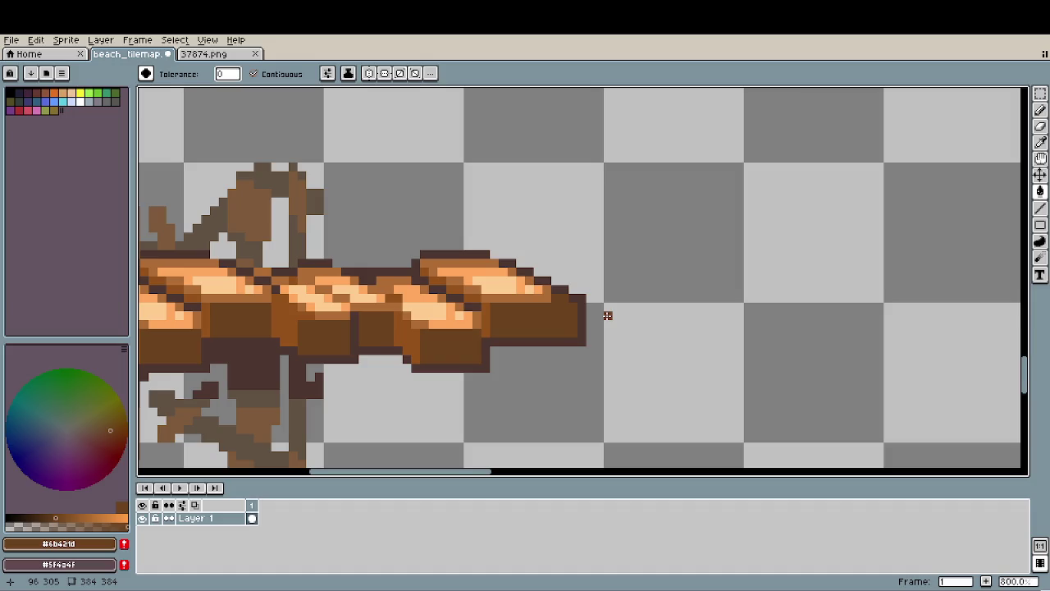
# Move the 5×9 dark end block left to 87,302, shortening the deck.
pyautogui.press('m')
pyautogui.moveTo(594, 363)
pyautogui.mouseDown()
pyautogui.moveTo(548, 282)
pyautogui.moveTo(569, 310)
pyautogui.moveTo(555, 309)
pyautogui.mouseUp()
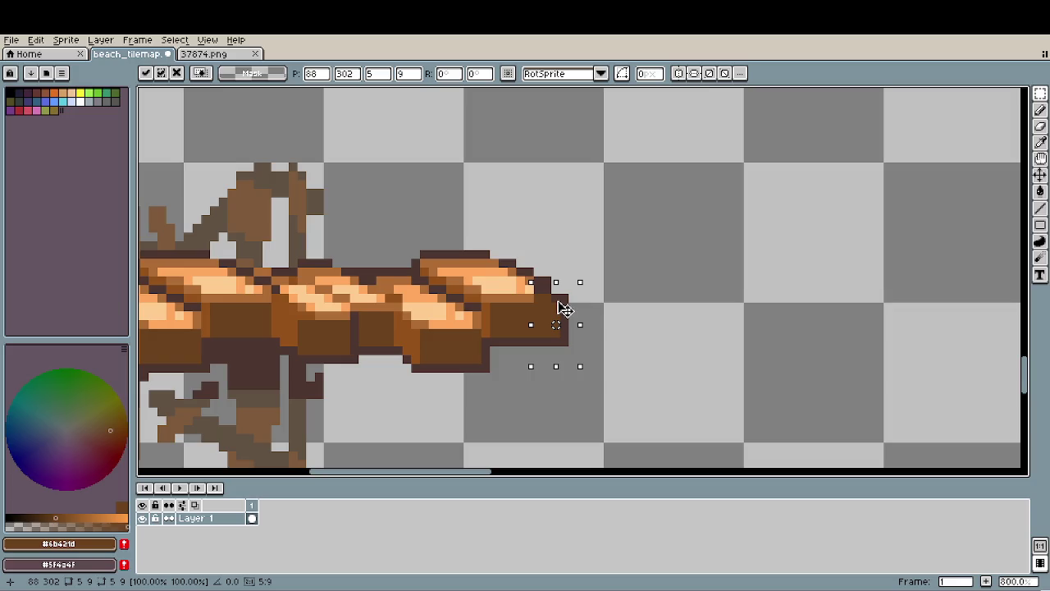
pyautogui.click(626, 295)
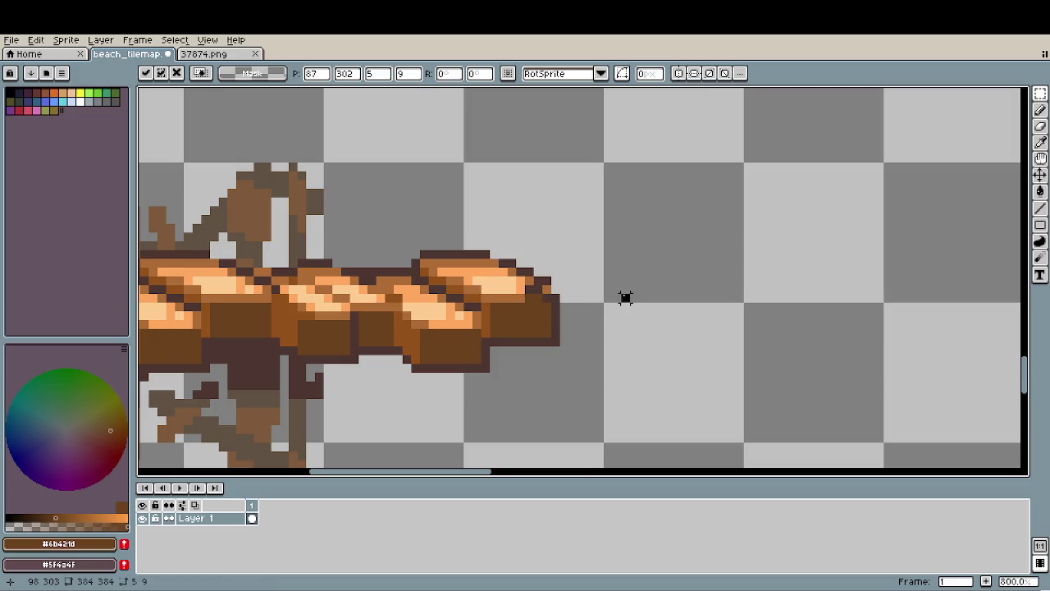
# Pencil dark brown #4c3630 pixels along the end cap's top in a stepped edge.
pyautogui.scroll(2, 511, 245)
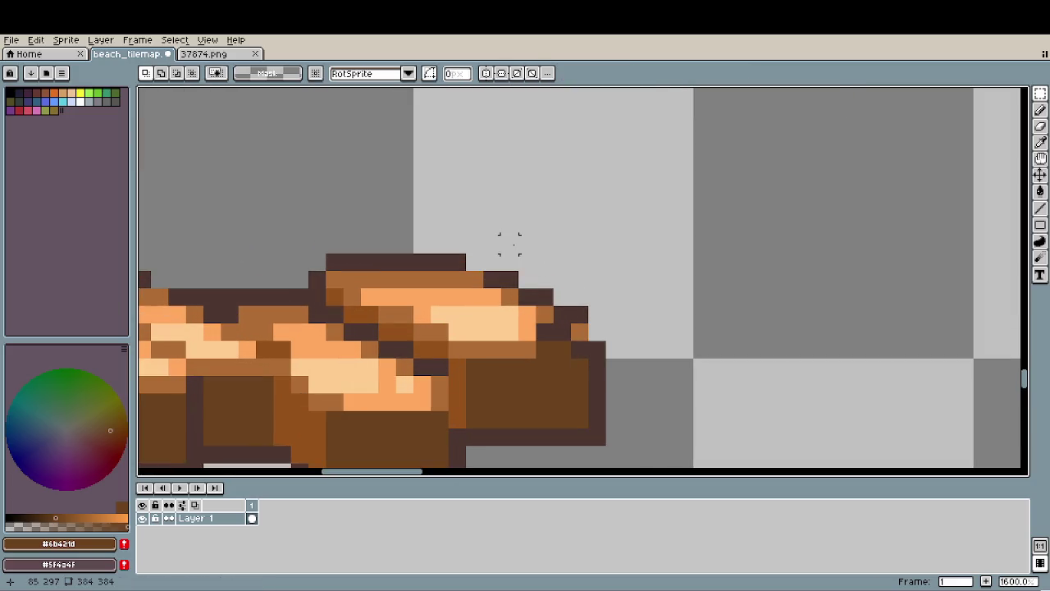
pyautogui.press('i')
pyautogui.click(537, 324)
pyautogui.press('b')
pyautogui.moveTo(509, 315); pyautogui.dragTo(500, 296)
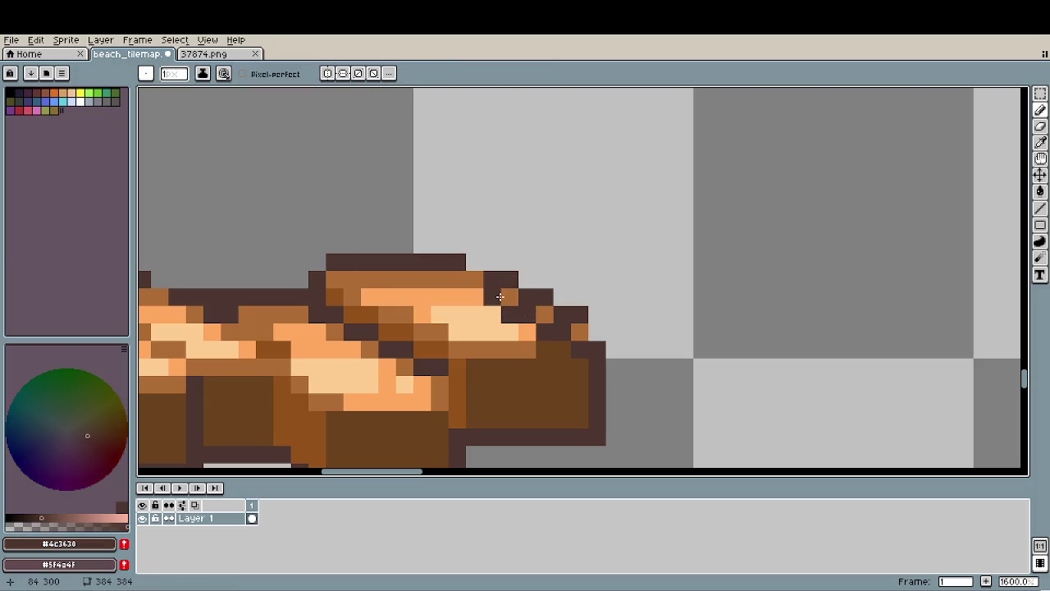
pyautogui.click(475, 297)
pyautogui.click(457, 280)
pyautogui.click(439, 279)
pyautogui.click(471, 282)
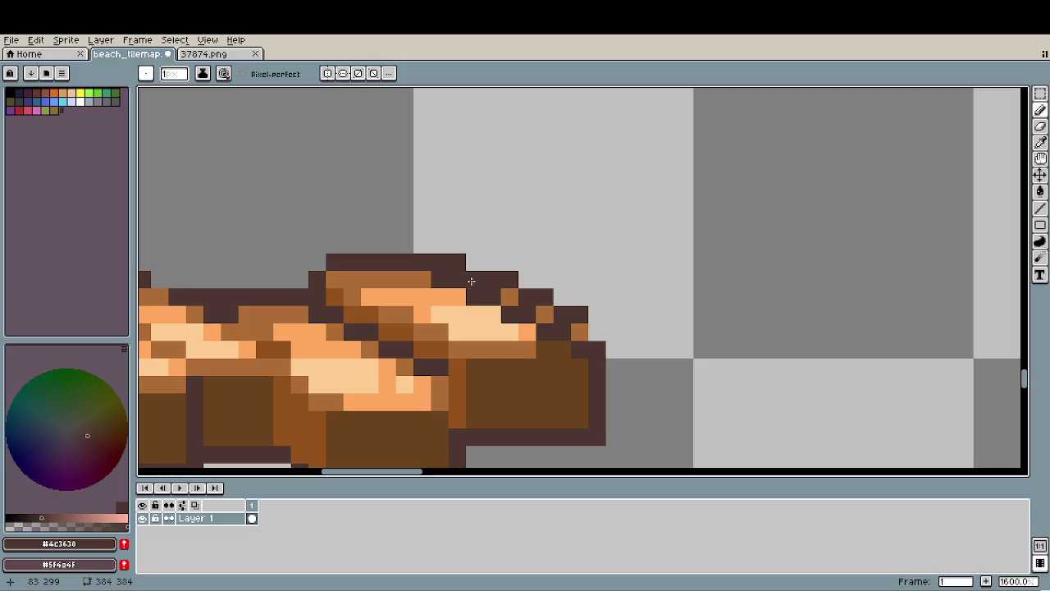
# Erase the stray dark and orange pixels on the cap's top, then pick light brown #af6d36.
pyautogui.press('e')
pyautogui.moveTo(457, 262)
pyautogui.mouseDown()
pyautogui.moveTo(439, 263)
pyautogui.moveTo(597, 315)
pyautogui.mouseUp()
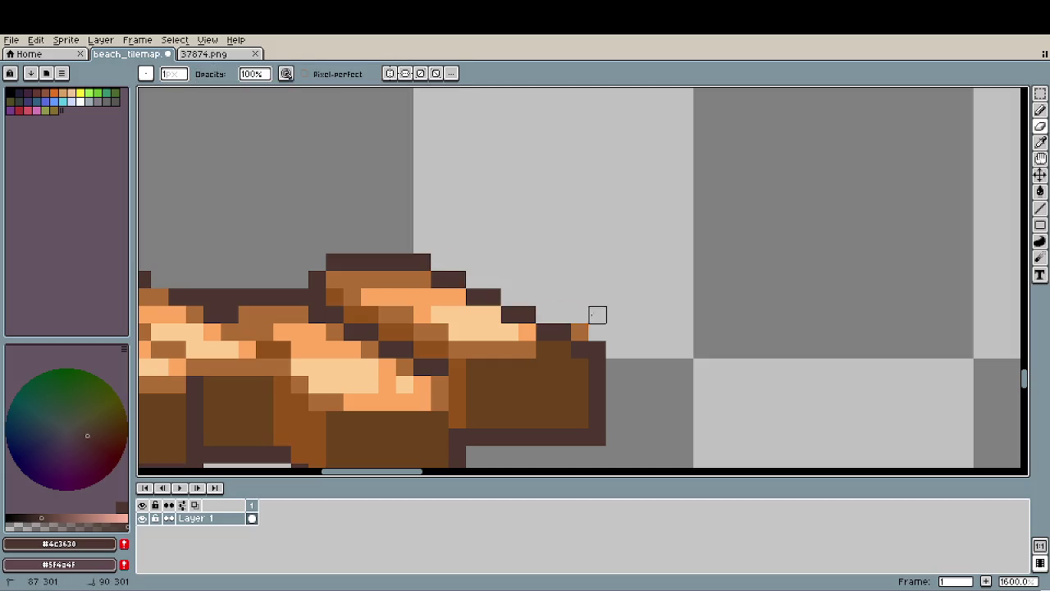
pyautogui.click(579, 332)
pyautogui.scroll(-4, 648, 353)
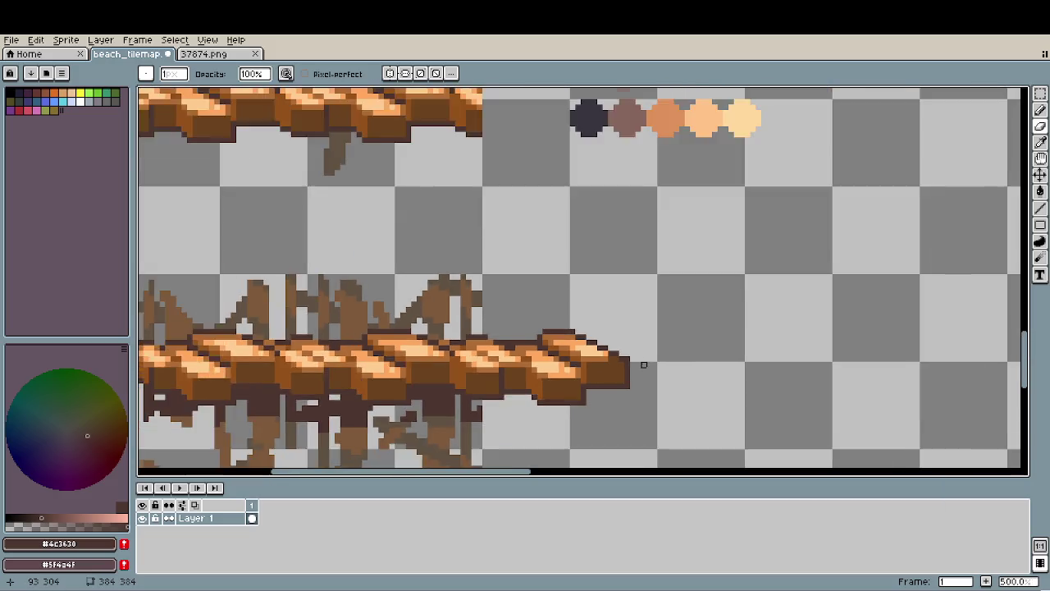
pyautogui.scroll(-1, 635, 365)
pyautogui.scroll(5, 612, 356)
pyautogui.press('b')
pyautogui.keyDown('alt'); pyautogui.click(553, 350); pyautogui.keyUp('alt')
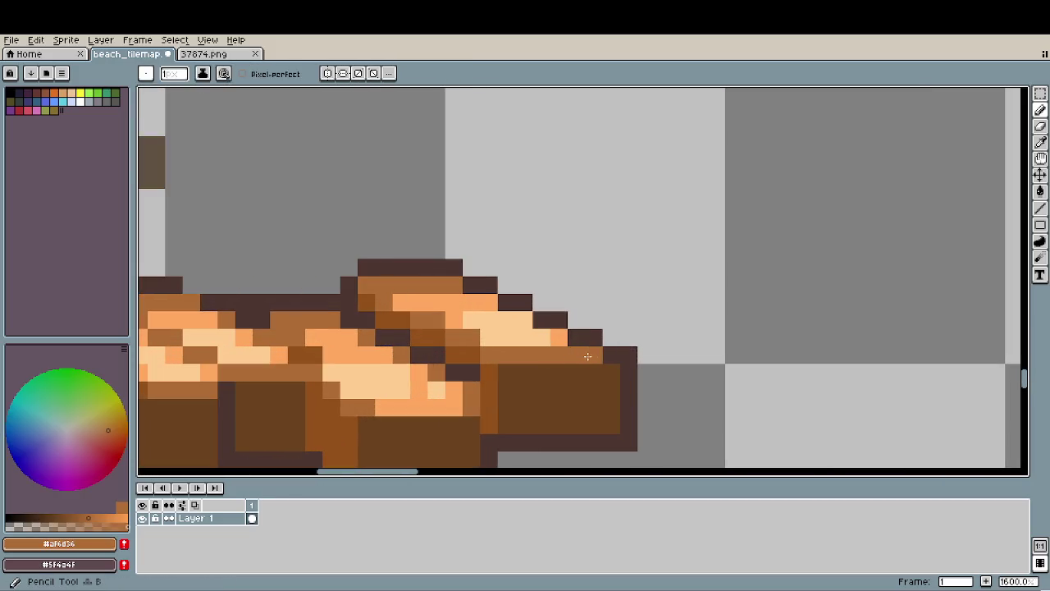
pyautogui.scroll(-4, 575, 365)
pyautogui.scroll(-1, 480, 375)
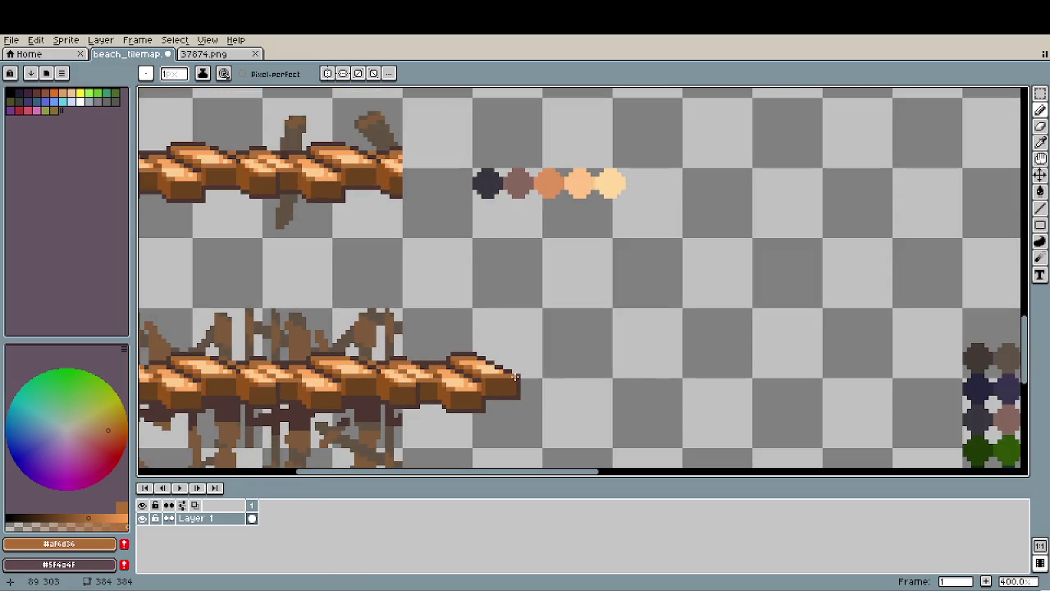
pyautogui.scroll(-1, 553, 403)
pyautogui.scroll(-1, 554, 405)
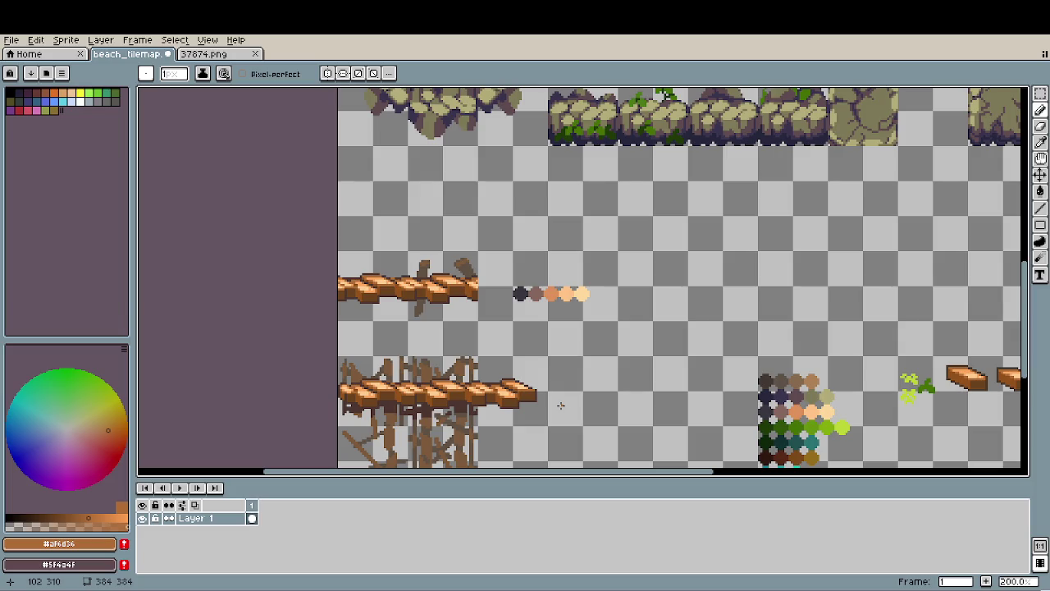
pyautogui.scroll(2, 558, 405)
pyautogui.scroll(3, 519, 408)
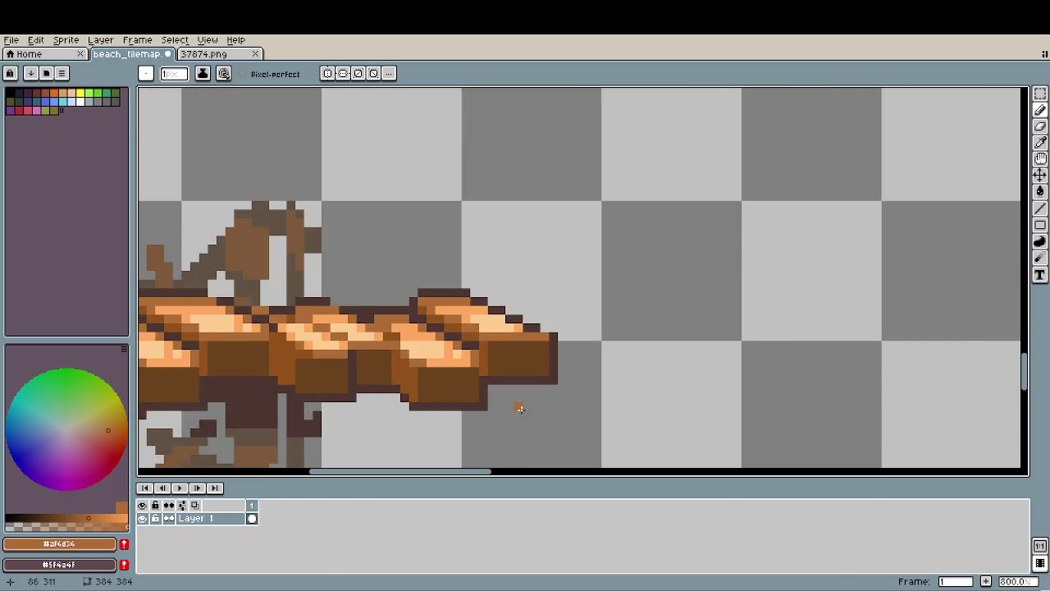
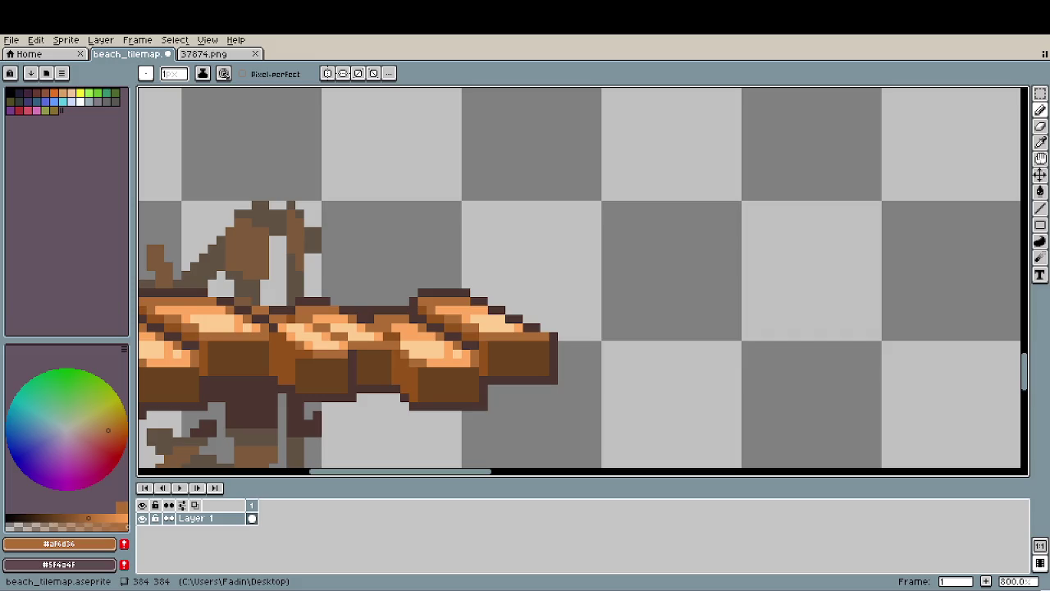
# Recolour a couple of dark plank pixels orange-brown, undoing the lightened column.
pyautogui.scroll(3, 569, 416)
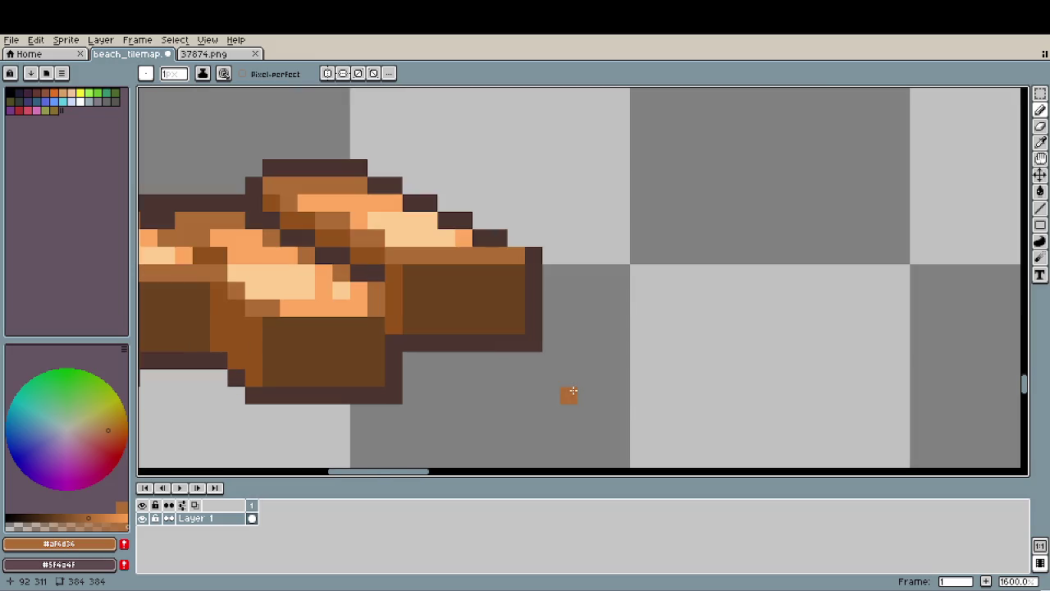
pyautogui.keyDown('alt'); pyautogui.click(534, 274); pyautogui.keyUp('alt')
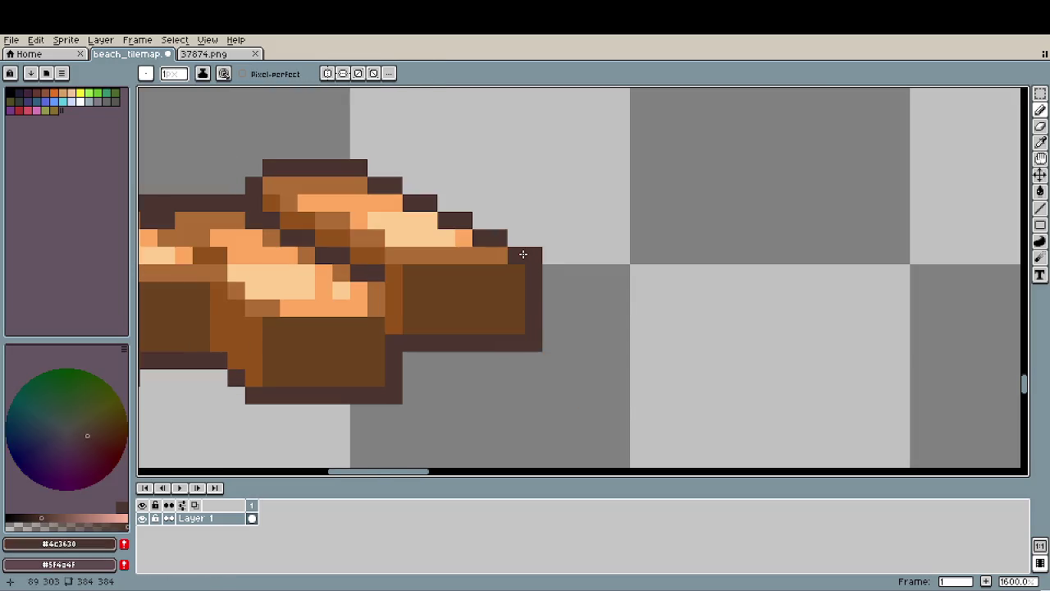
pyautogui.keyDown('alt'); pyautogui.click(462, 312); pyautogui.keyUp('alt')
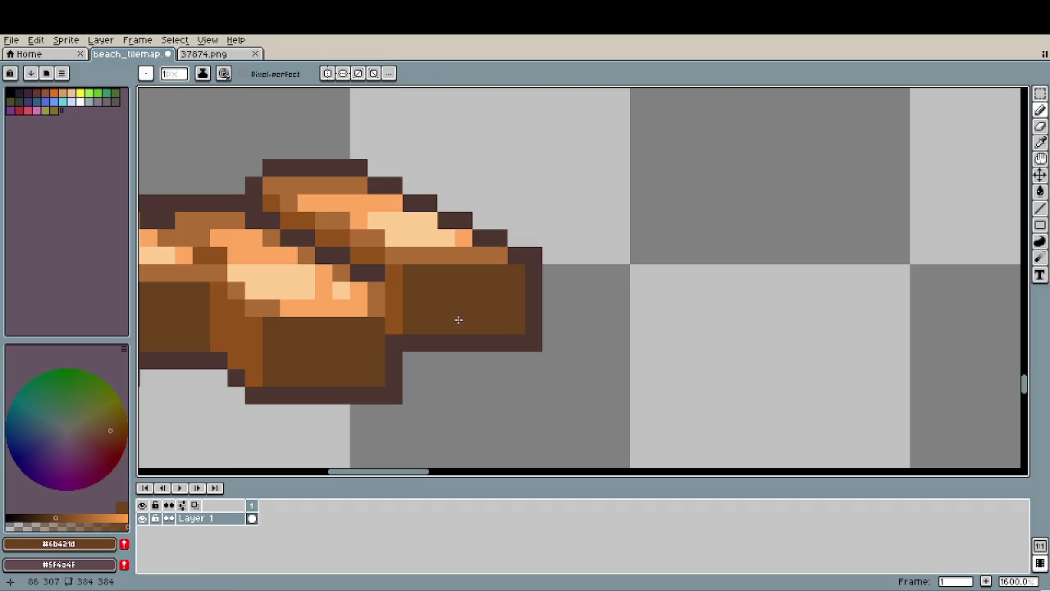
pyautogui.keyDown('alt'); pyautogui.click(393, 326); pyautogui.keyUp('alt')
pyautogui.click(406, 329)
pyautogui.moveTo(410, 324); pyautogui.dragTo(412, 271)
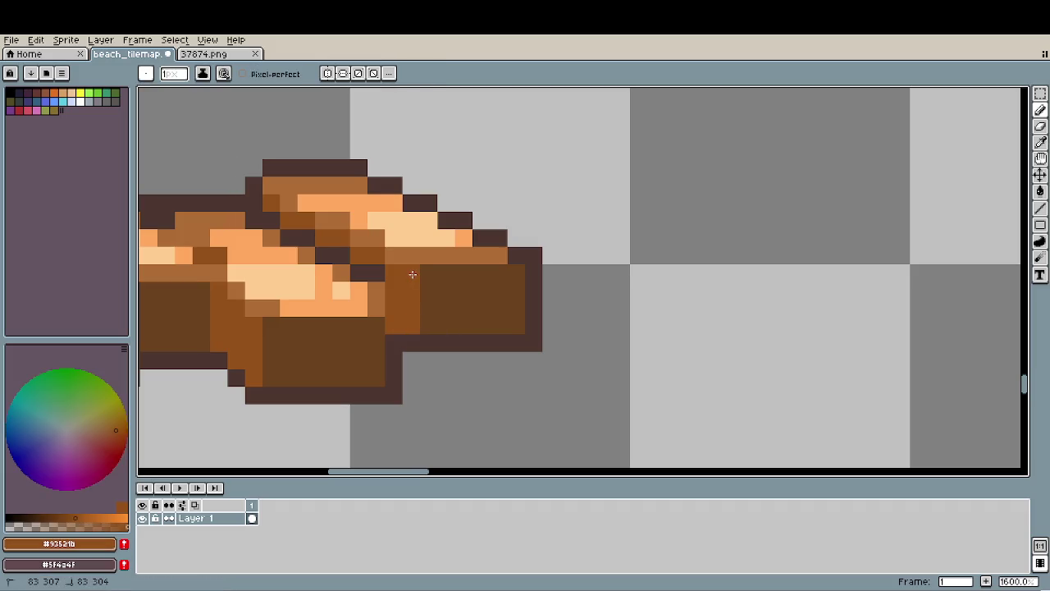
pyautogui.scroll(-3, 464, 371)
pyautogui.scroll(-3, 464, 371)
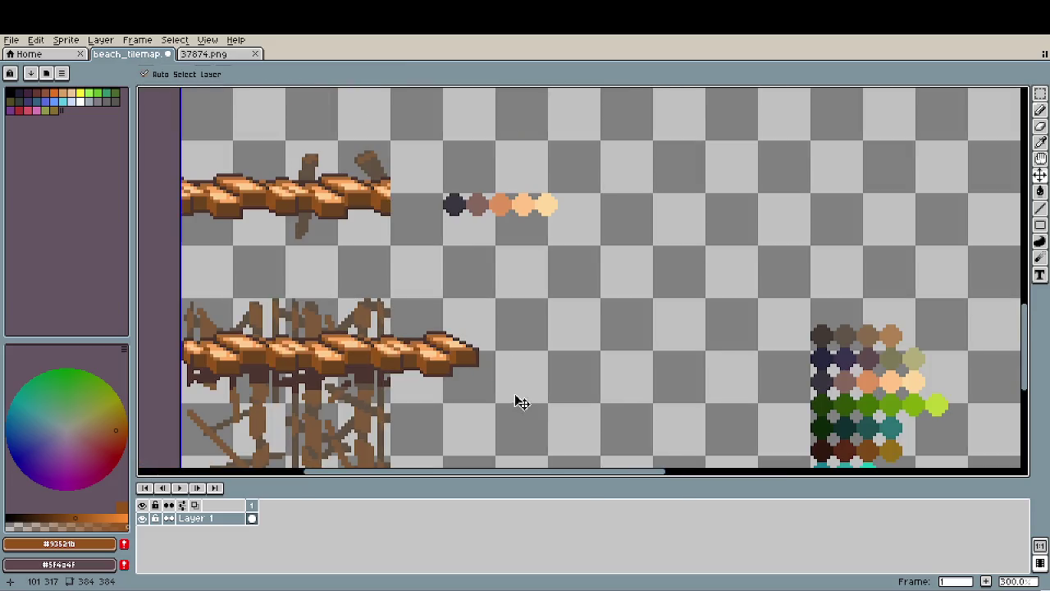
pyautogui.hotkey('ctrl', 'z')
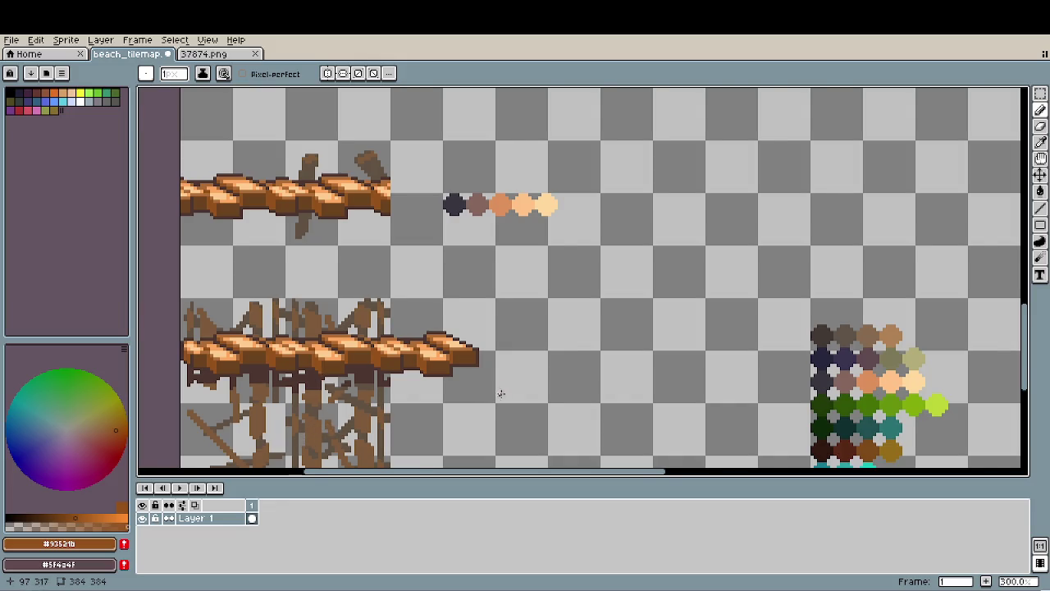
# Sample dark brown #6b421d and pencil a solid block beside the right plank end.
pyautogui.scroll(1, 501, 394)
pyautogui.scroll(3, 498, 381)
pyautogui.scroll(2, 498, 381)
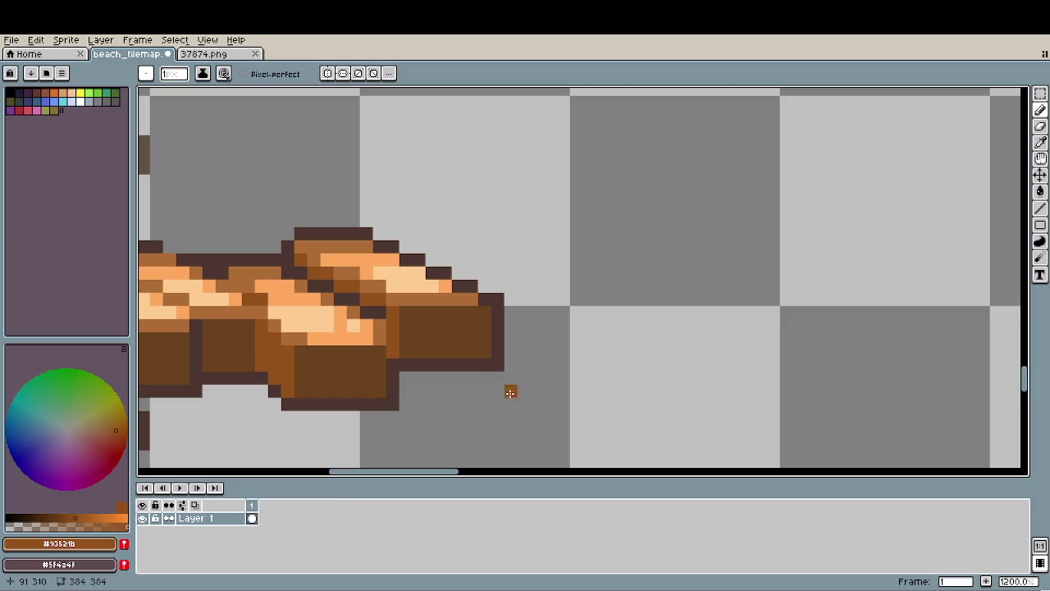
pyautogui.press('i')
pyautogui.click(503, 365)
pyautogui.press('b')
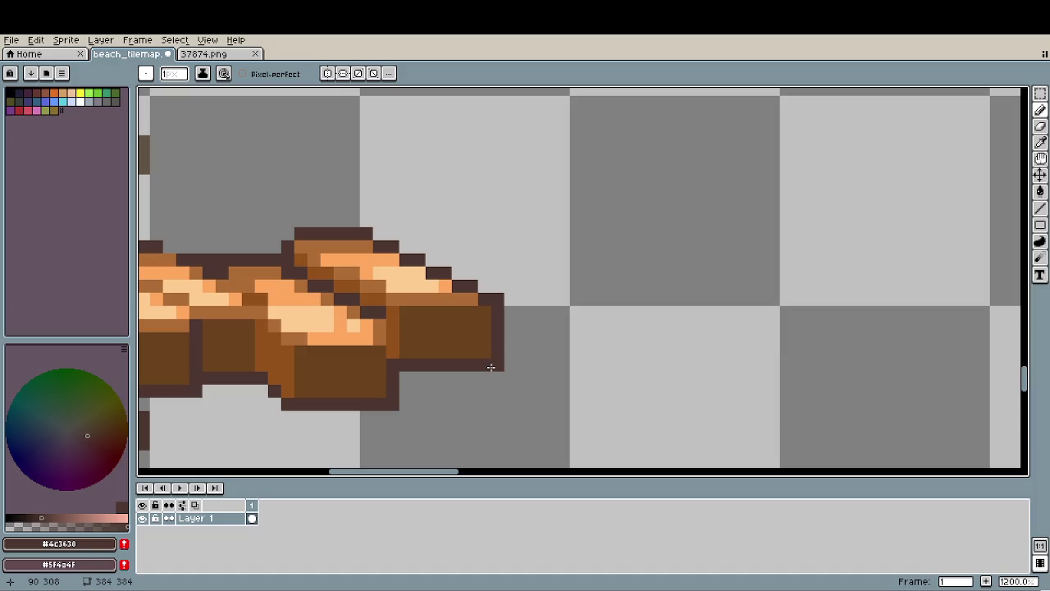
pyautogui.keyDown('alt'); pyautogui.click(469, 345); pyautogui.keyUp('alt')
pyautogui.moveTo(495, 379)
pyautogui.mouseDown()
pyautogui.moveTo(550, 362)
pyautogui.moveTo(515, 351)
pyautogui.moveTo(539, 357)
pyautogui.mouseUp()
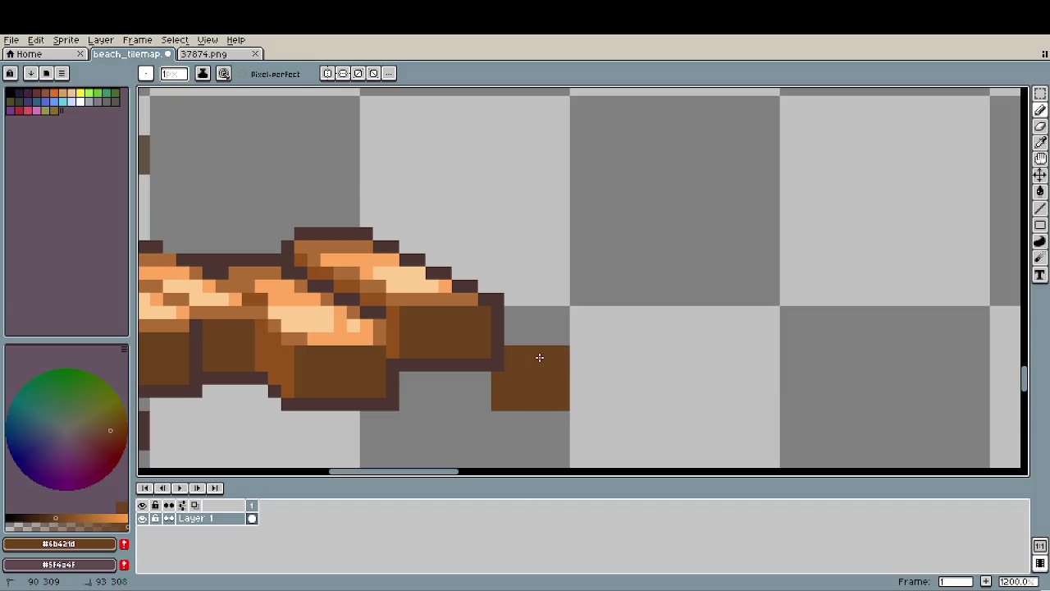
# Erase the block's bottom row and add a brown top row with dark outline pixels.
pyautogui.press('e')
pyautogui.moveTo(497, 403); pyautogui.dragTo(603, 404)
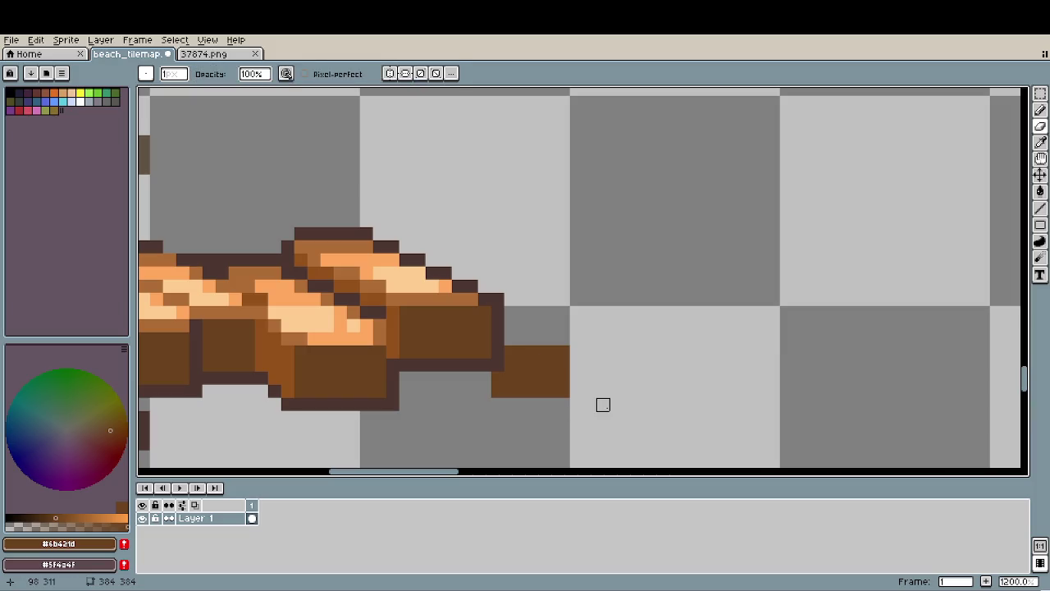
pyautogui.press('b')
pyautogui.moveTo(505, 338)
pyautogui.mouseDown()
pyautogui.moveTo(568, 339)
pyautogui.moveTo(550, 325)
pyautogui.mouseUp()
pyautogui.keyDown('alt'); pyautogui.click(463, 300); pyautogui.keyUp('alt')
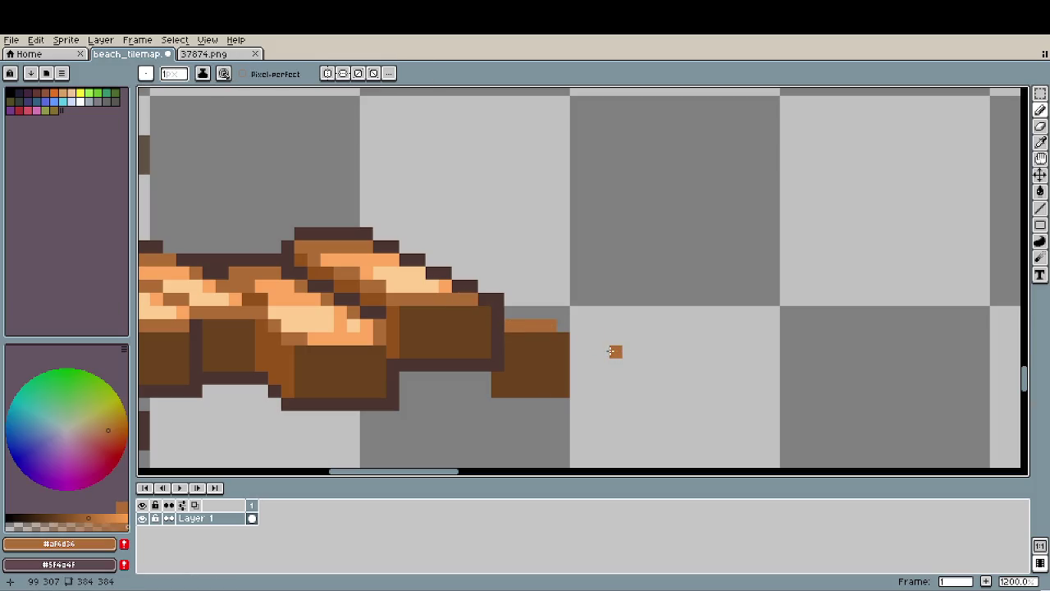
pyautogui.hotkey('ctrl', 'z')
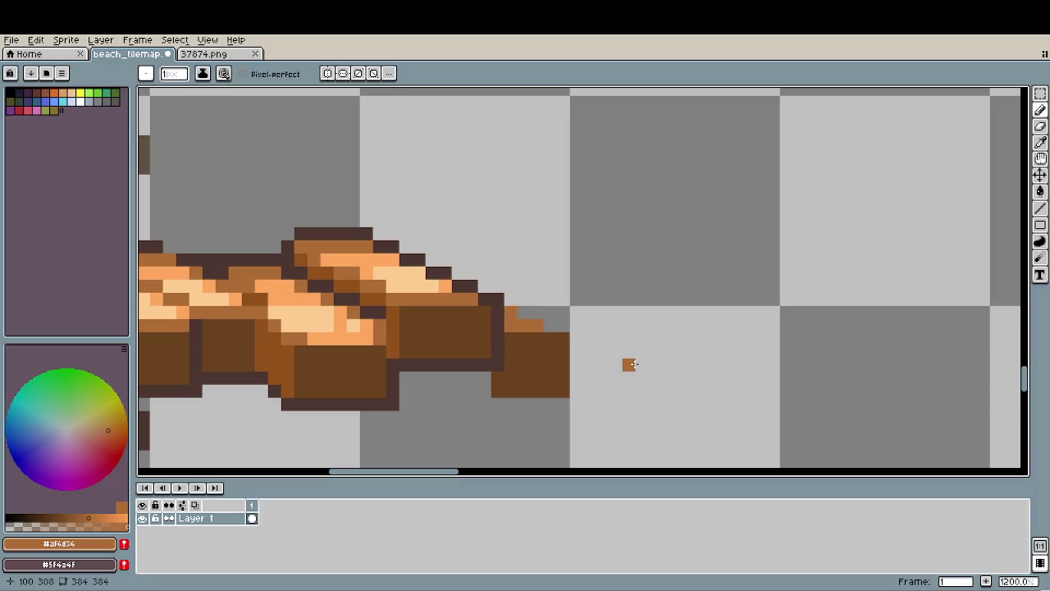
pyautogui.keyDown('alt'); pyautogui.click(495, 295); pyautogui.keyUp('alt')
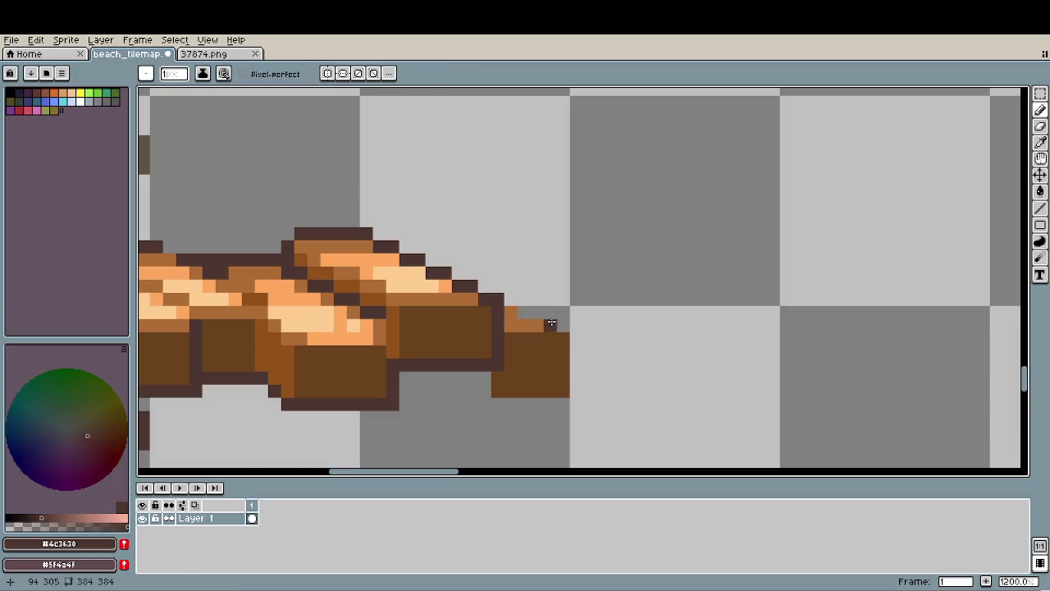
pyautogui.moveTo(563, 326); pyautogui.dragTo(547, 326)
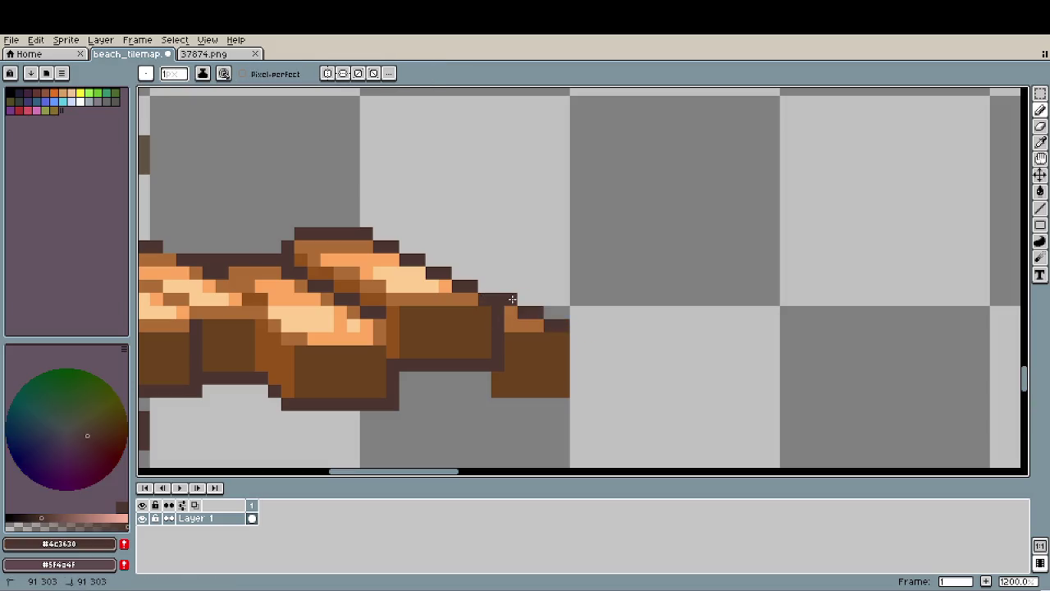
# Undo stray pixels and draw the dark #4c3630 stair-step outline over the new plank.
pyautogui.scroll(-4, 496, 414)
pyautogui.scroll(-2, 495, 413)
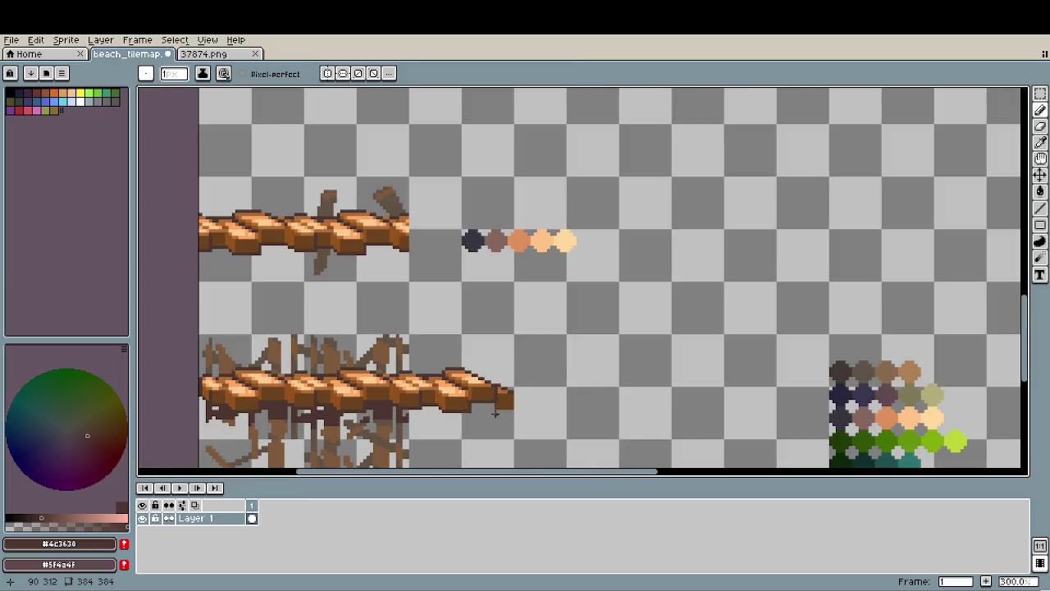
pyautogui.scroll(3, 495, 413)
pyautogui.scroll(3, 495, 413)
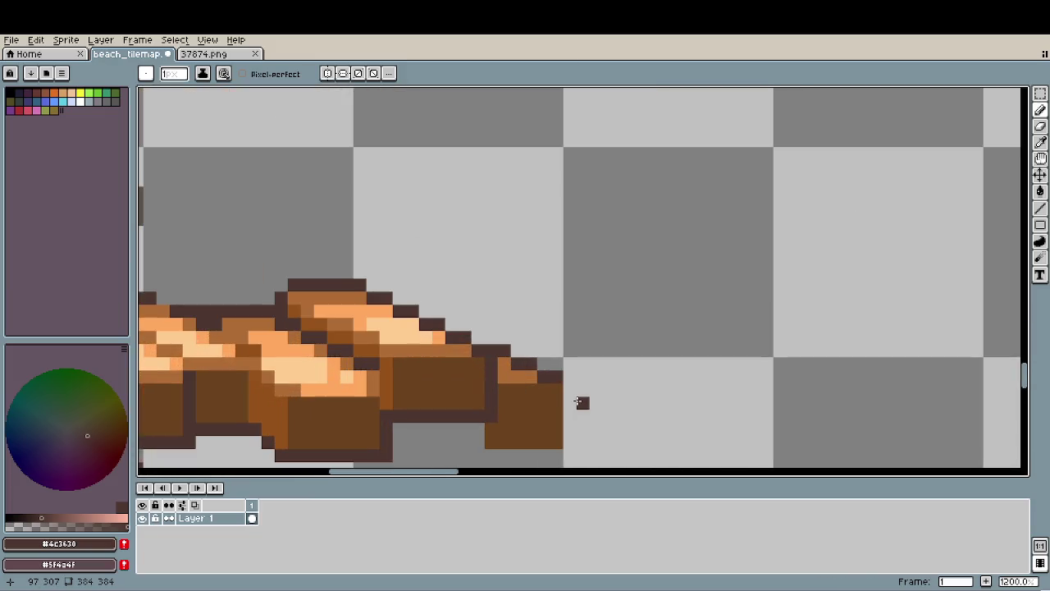
pyautogui.hotkey('ctrl', 'z')
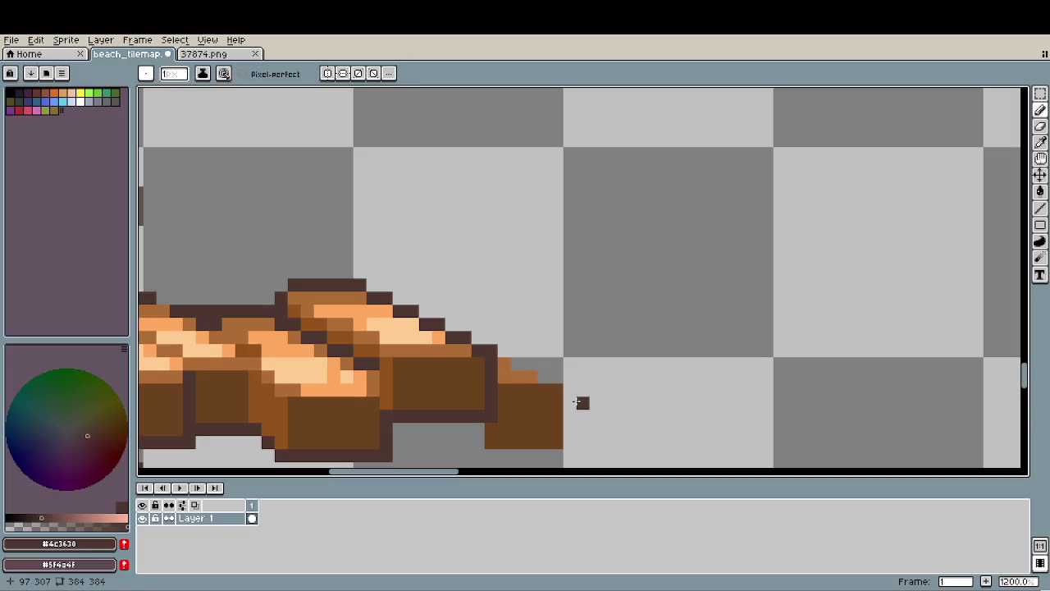
pyautogui.hotkey('ctrl', 'z')
pyautogui.moveTo(582, 401); pyautogui.dragTo(628, 353)
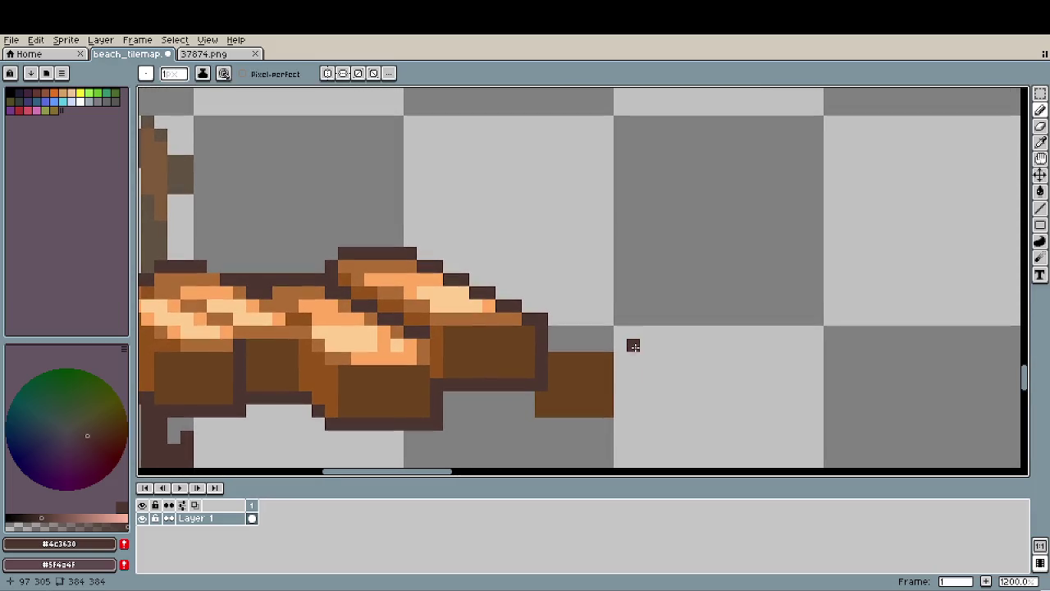
pyautogui.press('i')
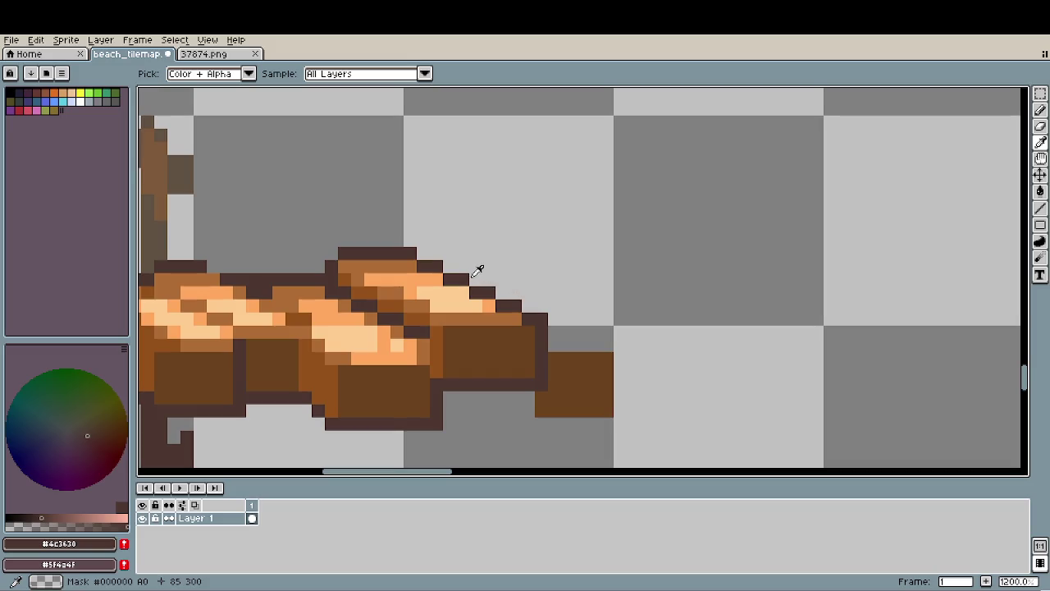
pyautogui.press('b')
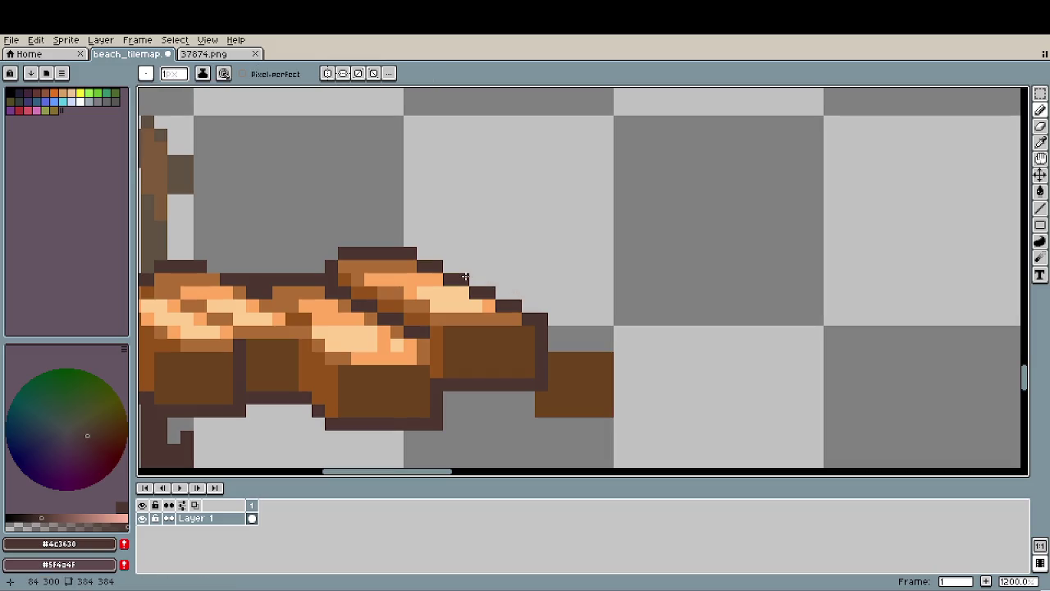
pyautogui.moveTo(480, 279)
pyautogui.mouseDown()
pyautogui.moveTo(509, 281)
pyautogui.moveTo(607, 331)
pyautogui.moveTo(594, 398)
pyautogui.moveTo(539, 402)
pyautogui.moveTo(616, 410)
pyautogui.mouseUp()
# Bucket-fill the new plank's top row and stair-step gaps with orange #af6d36.
pyautogui.press('e')
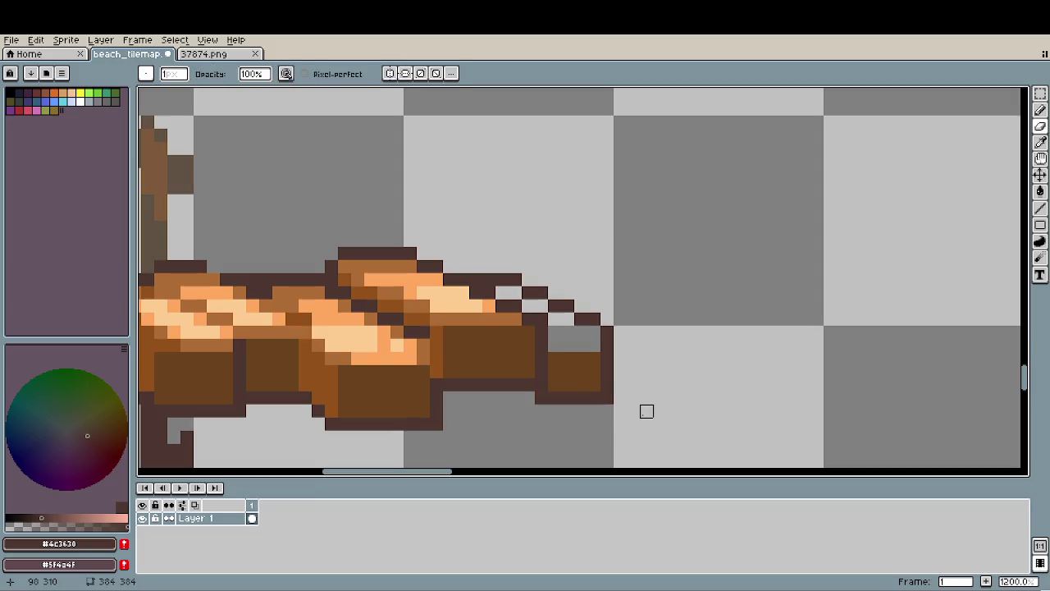
pyautogui.press('i')
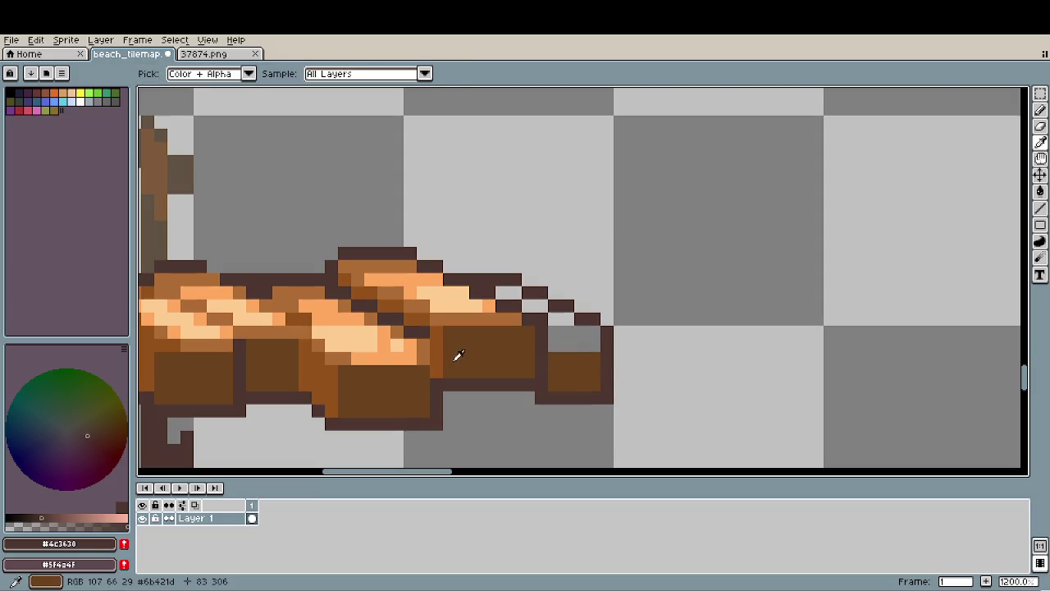
pyautogui.click(433, 356)
pyautogui.press('g')
pyautogui.moveTo(594, 333); pyautogui.dragTo(559, 324)
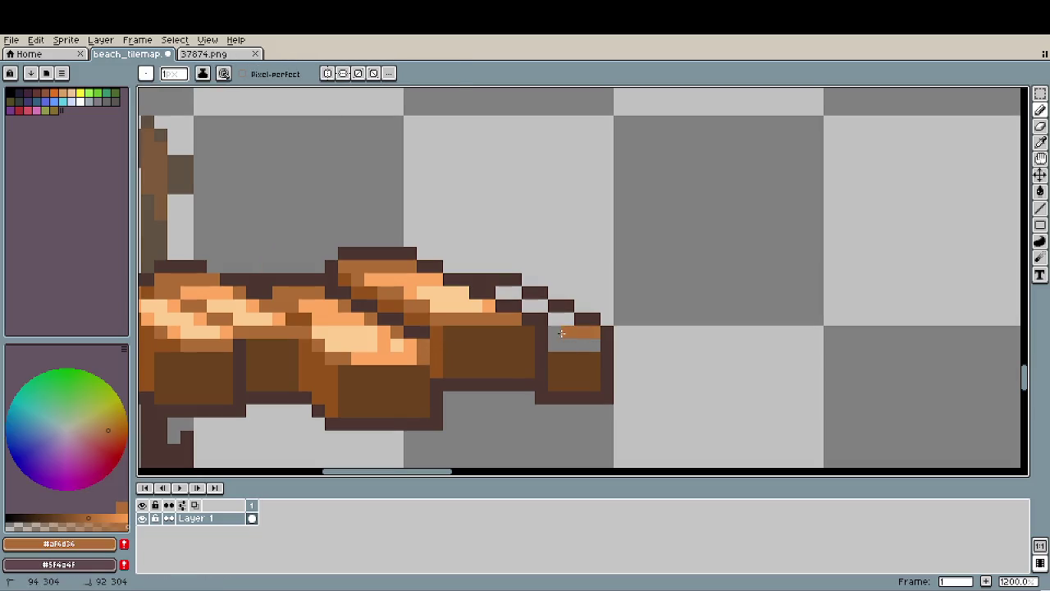
pyautogui.click(567, 319)
pyautogui.click(542, 305)
pyautogui.click(516, 292)
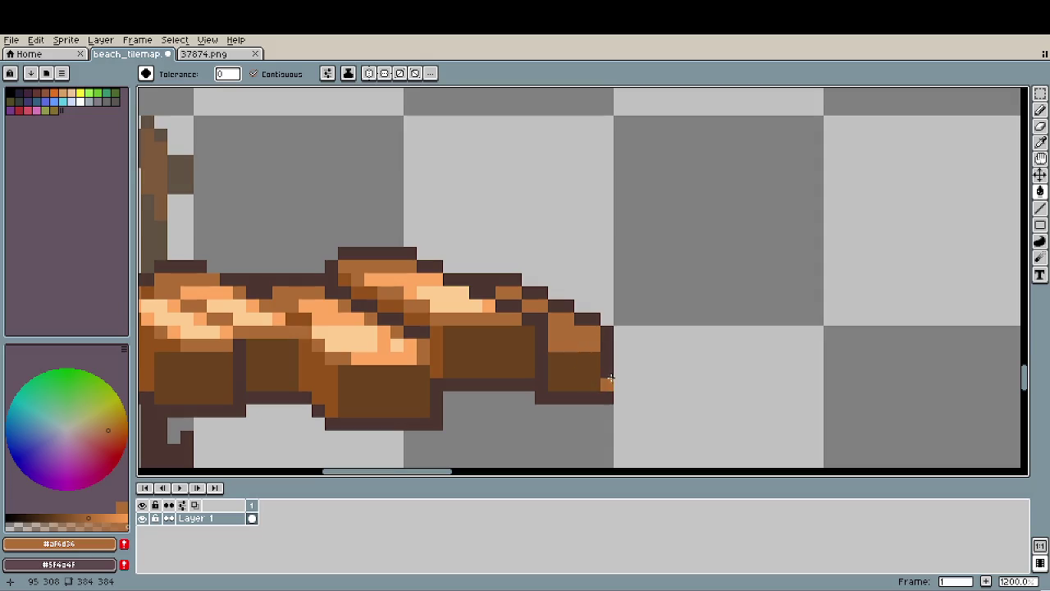
pyautogui.press('b')
pyautogui.keyDown('alt'); pyautogui.click(585, 352); pyautogui.keyUp('alt')
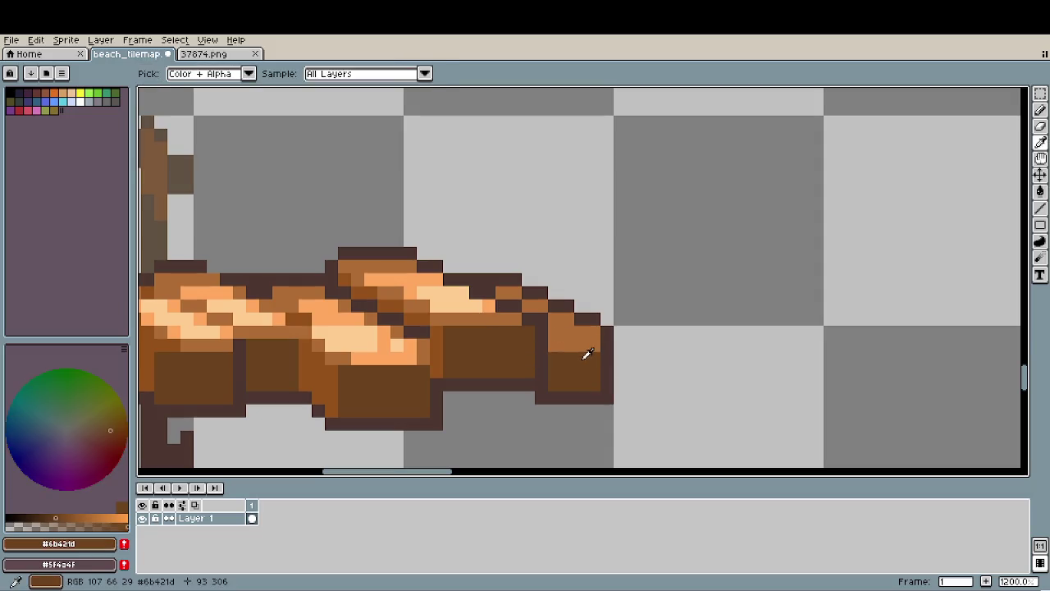
pyautogui.scroll(-2, 552, 405)
pyautogui.scroll(-3, 552, 405)
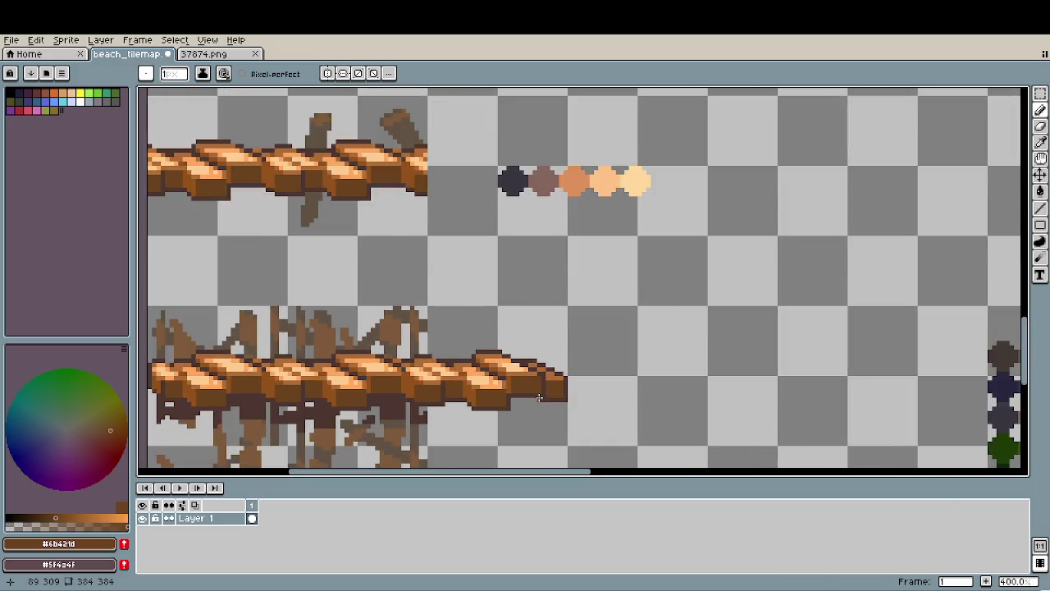
# Paint orange pixels along the top of the plank end, removing a stray brown pixel.
pyautogui.scroll(-1, 566, 412)
pyautogui.moveTo(581, 419); pyautogui.dragTo(589, 406)
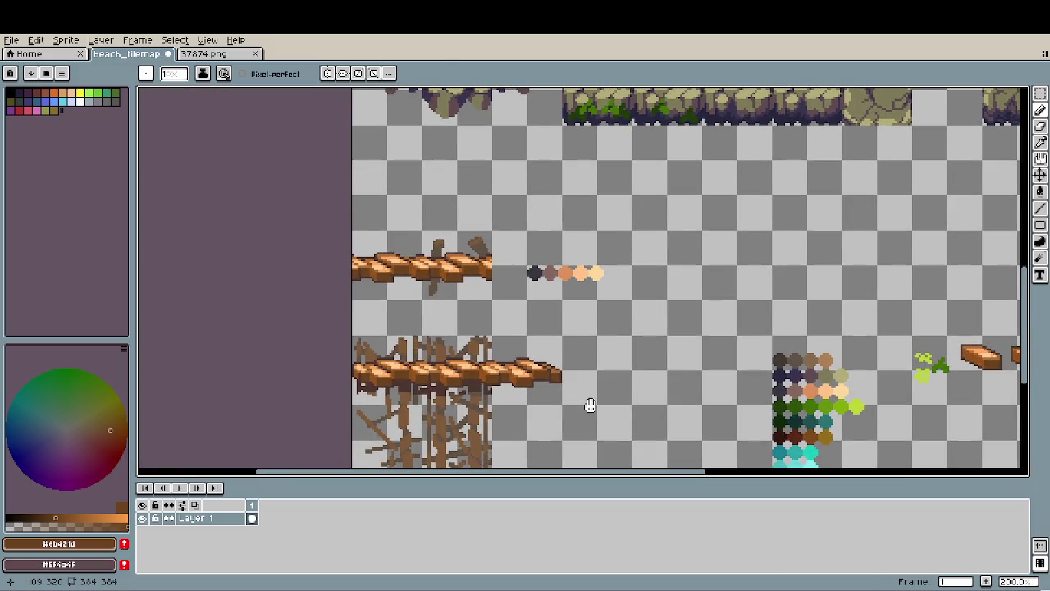
pyautogui.scroll(2, 588, 406)
pyautogui.scroll(2, 574, 380)
pyautogui.scroll(2, 533, 353)
pyautogui.keyDown('alt'); pyautogui.click(512, 333); pyautogui.keyUp('alt')
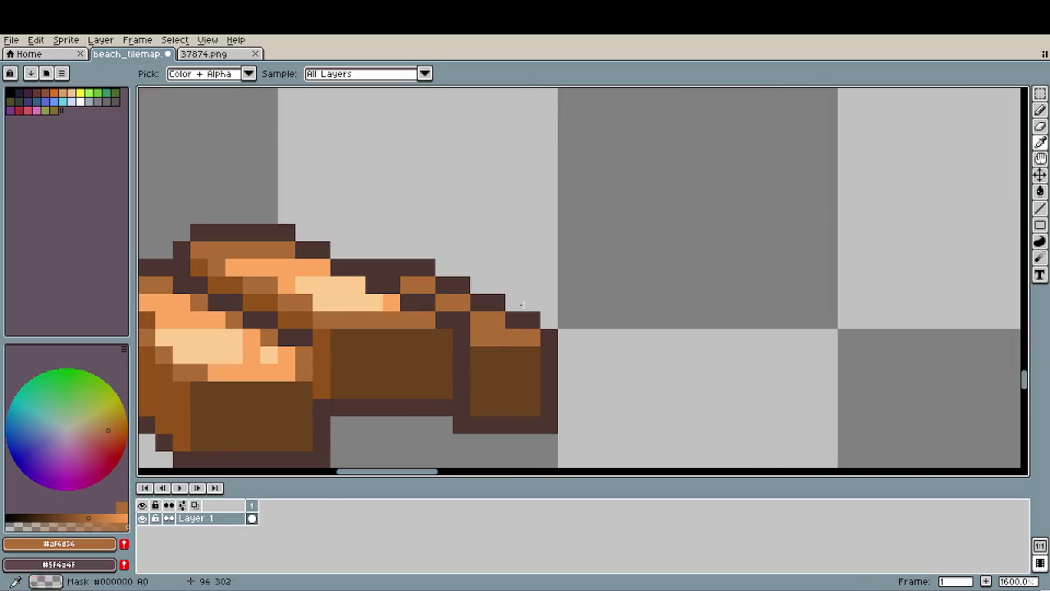
pyautogui.moveTo(532, 303)
pyautogui.mouseDown()
pyautogui.moveTo(514, 303)
pyautogui.moveTo(554, 315)
pyautogui.mouseUp()
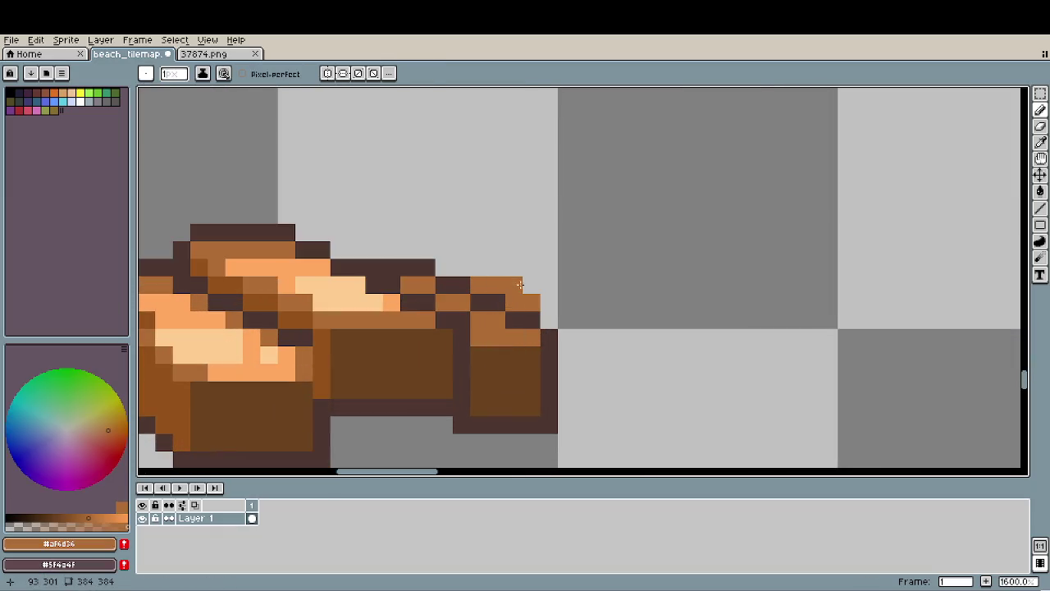
pyautogui.click(521, 284)
pyautogui.hotkey('ctrl', 'z')
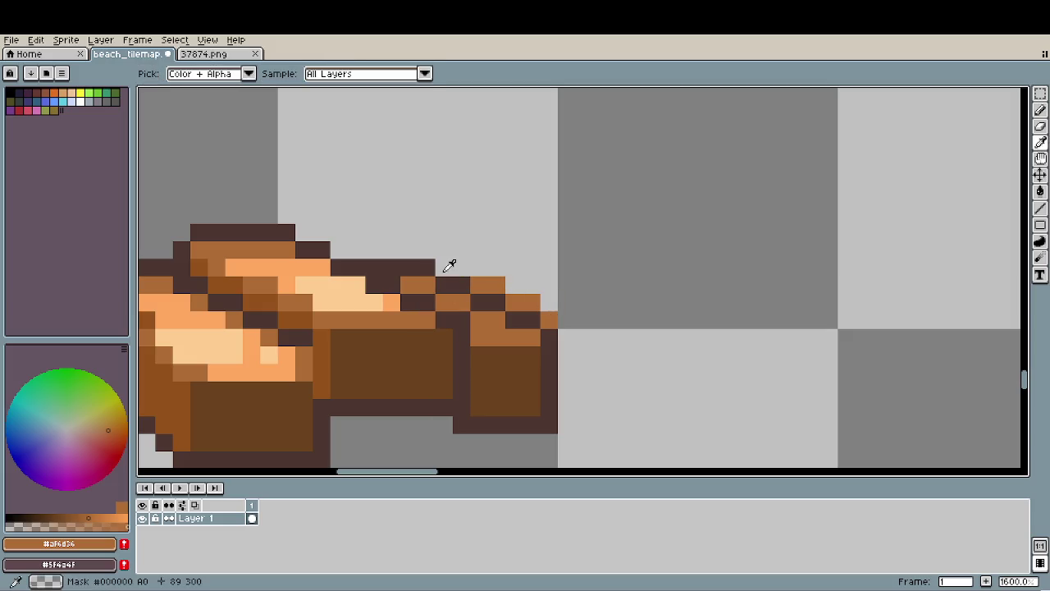
pyautogui.keyDown('alt'); pyautogui.click(459, 285); pyautogui.keyUp('alt')
# Add a light peach highlight pixel on the plank tip.
pyautogui.scroll(-4, 560, 390)
pyautogui.scroll(-1, 560, 390)
pyautogui.scroll(-1, 560, 390)
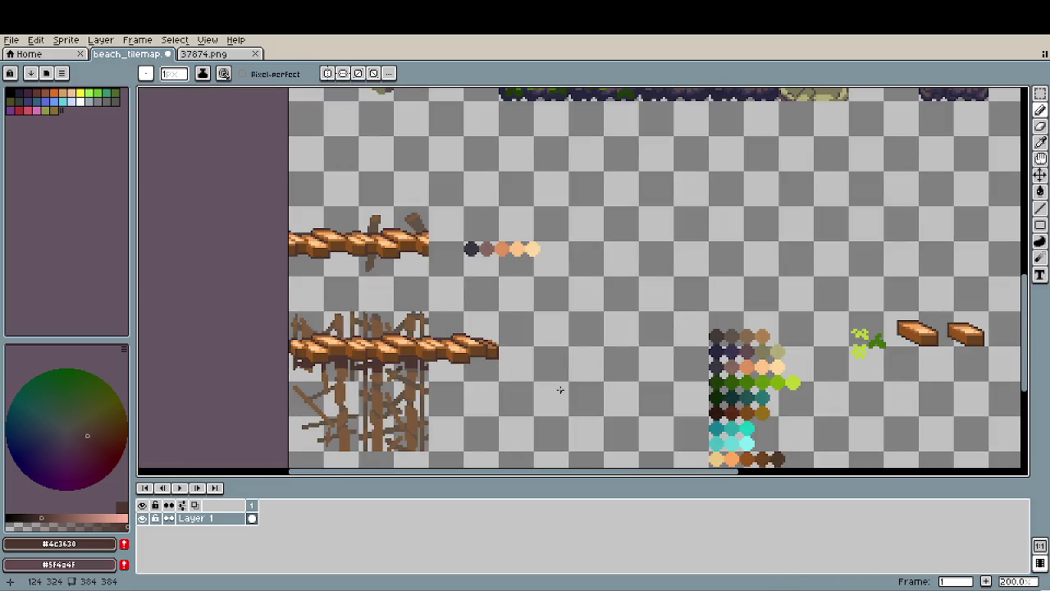
pyautogui.scroll(2, 484, 332)
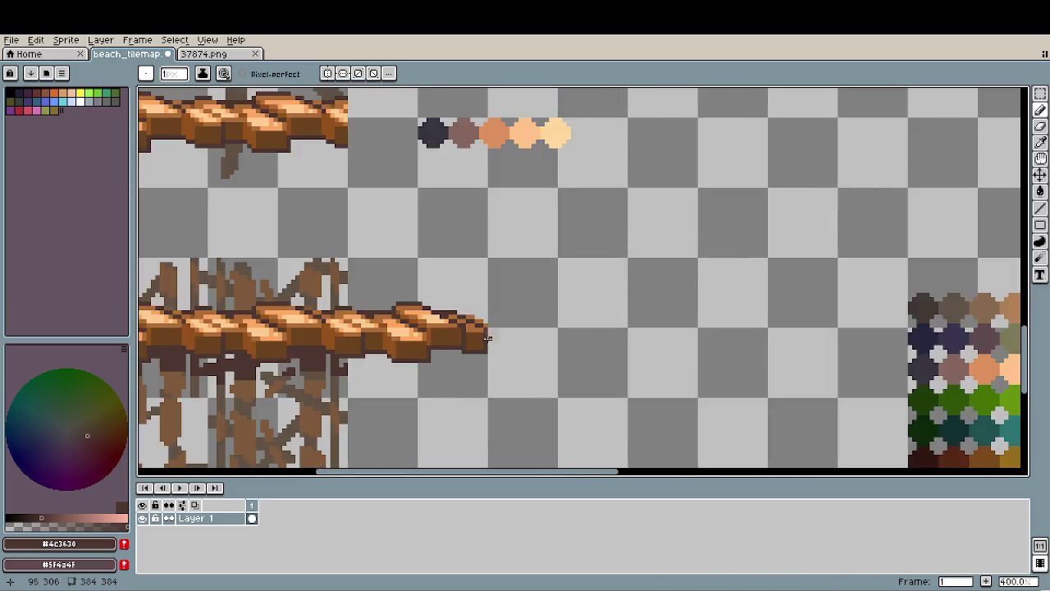
pyautogui.scroll(3, 481, 326)
pyautogui.scroll(1, 418, 313)
pyautogui.keyDown('alt'); pyautogui.click(418, 313); pyautogui.keyUp('alt')
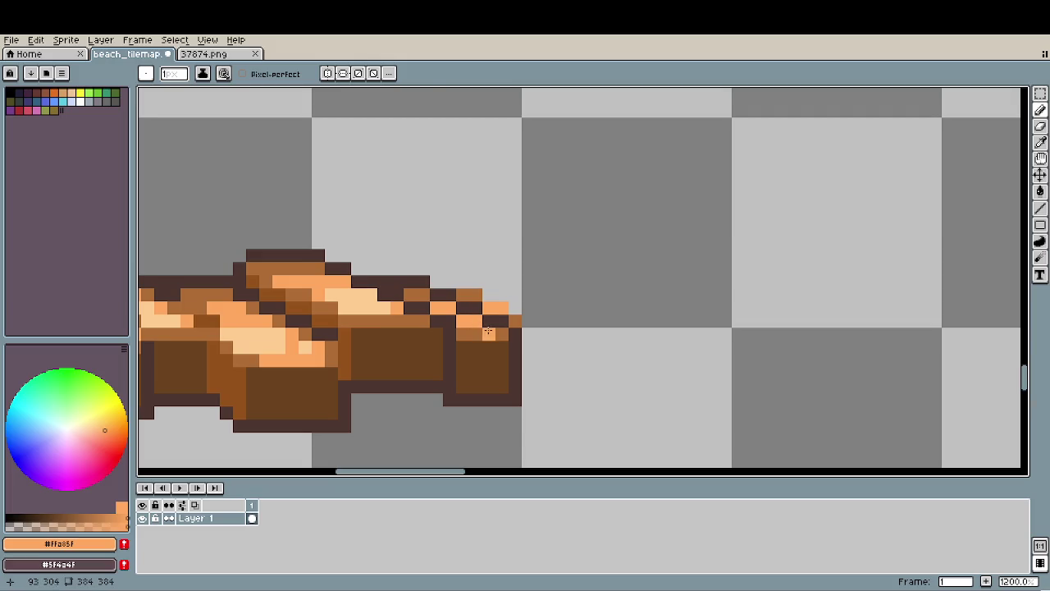
pyautogui.press('alt')
pyautogui.keyDown('alt'); pyautogui.click(394, 297); pyautogui.keyUp('alt')
pyautogui.click(443, 307)
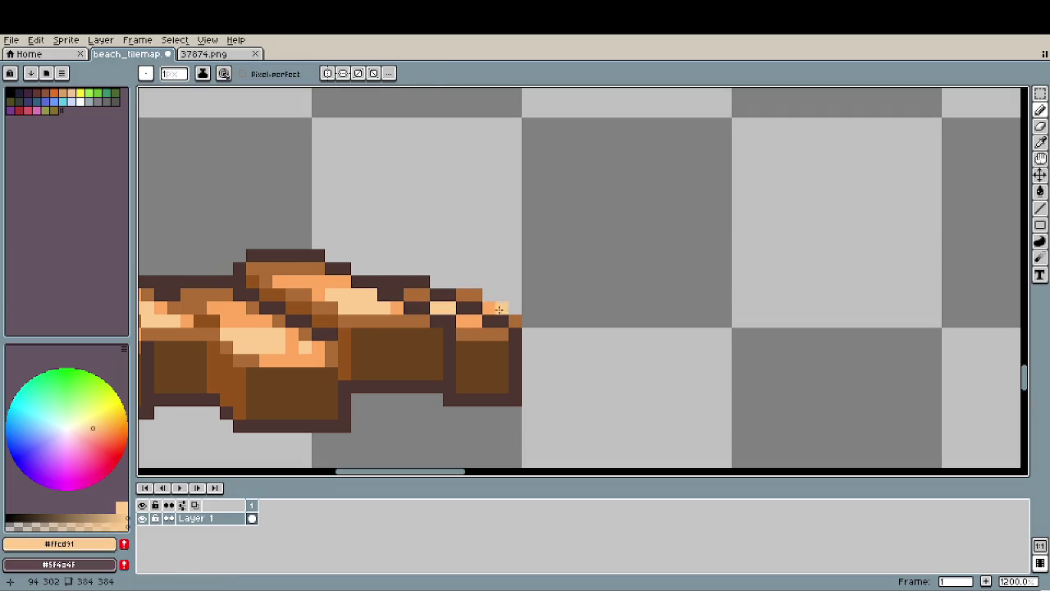
# Try a dark outline stroke along the plank edge, then undo it.
pyautogui.scroll(-2, 489, 307)
pyautogui.scroll(-4, 422, 410)
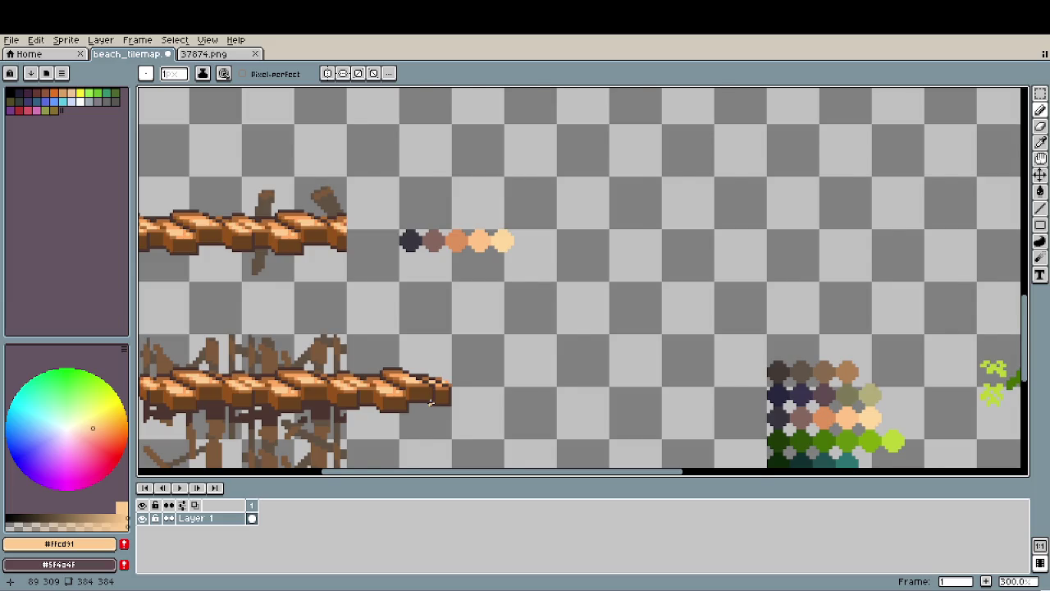
pyautogui.scroll(2, 447, 383)
pyautogui.scroll(4, 447, 383)
pyautogui.keyDown('alt'); pyautogui.click(468, 379); pyautogui.keyUp('alt')
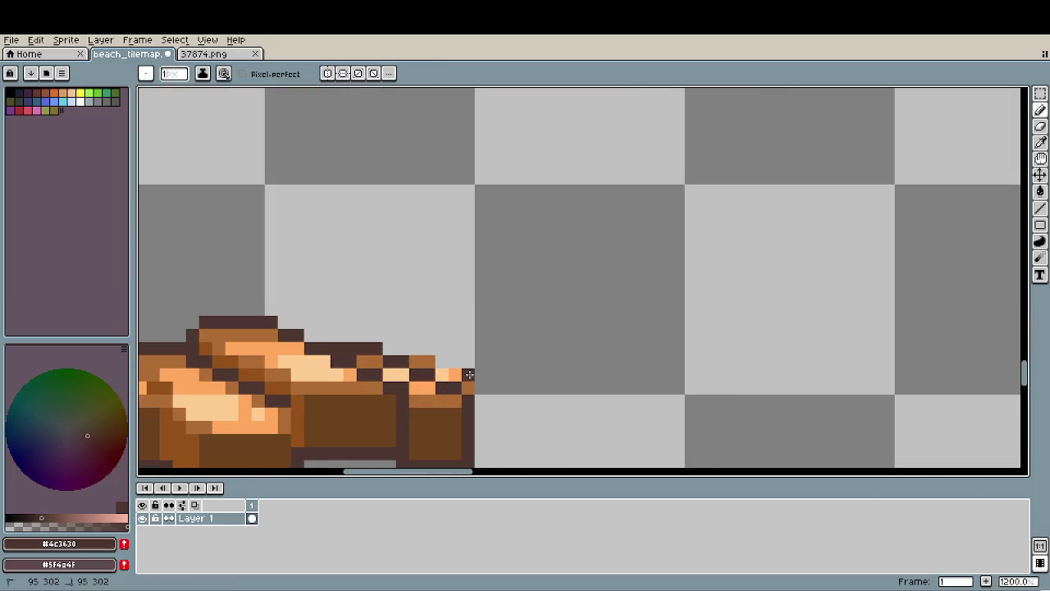
pyautogui.moveTo(455, 362); pyautogui.dragTo(401, 348)
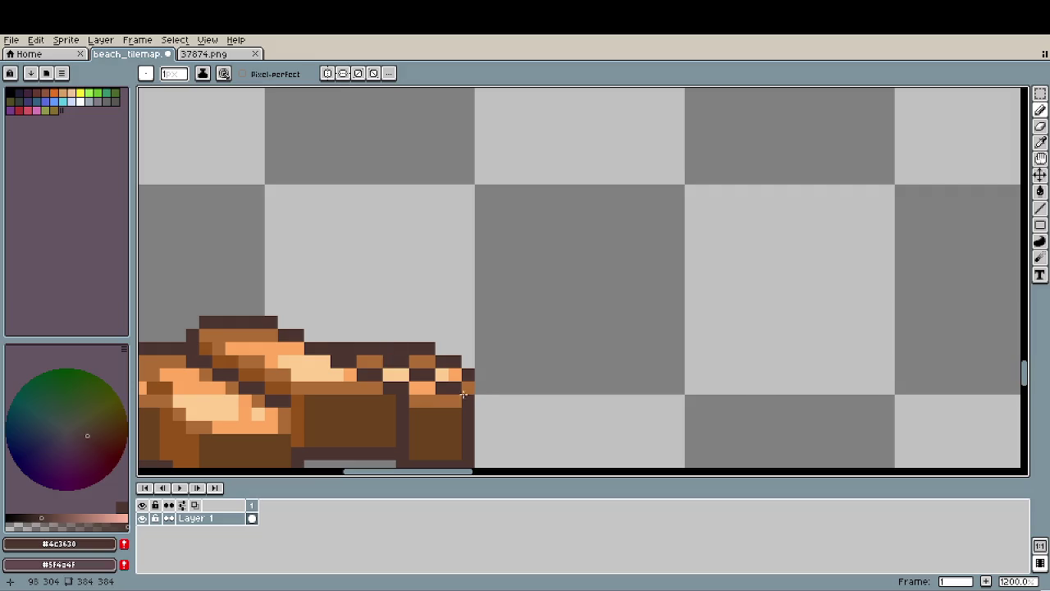
pyautogui.scroll(-5, 464, 395)
pyautogui.scroll(-1, 502, 403)
pyautogui.scroll(-1, 501, 403)
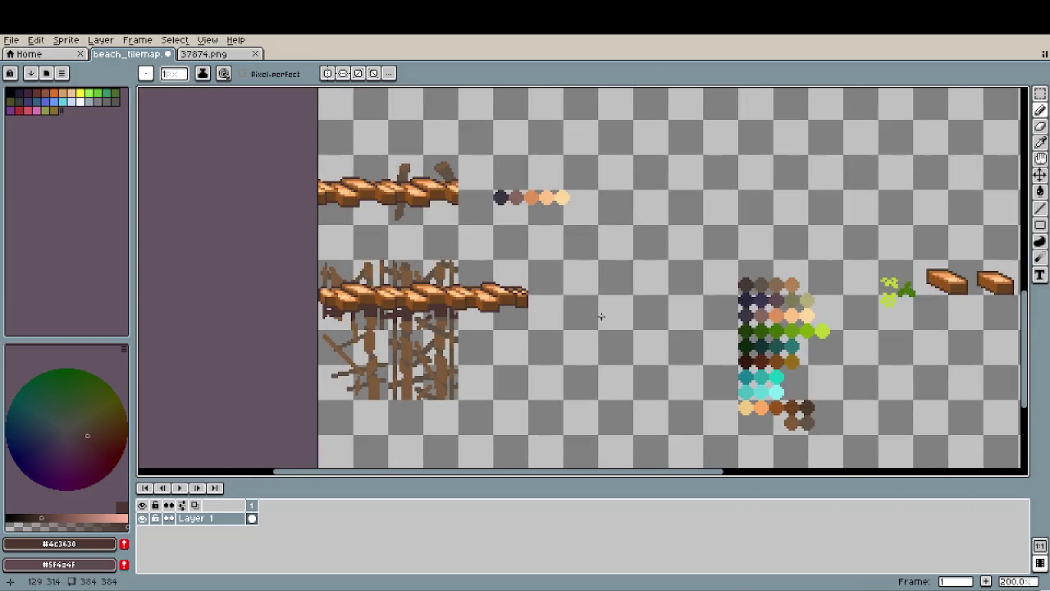
pyautogui.scroll(3, 516, 270)
pyautogui.scroll(1, 516, 269)
pyautogui.hotkey('ctrl', 'z')
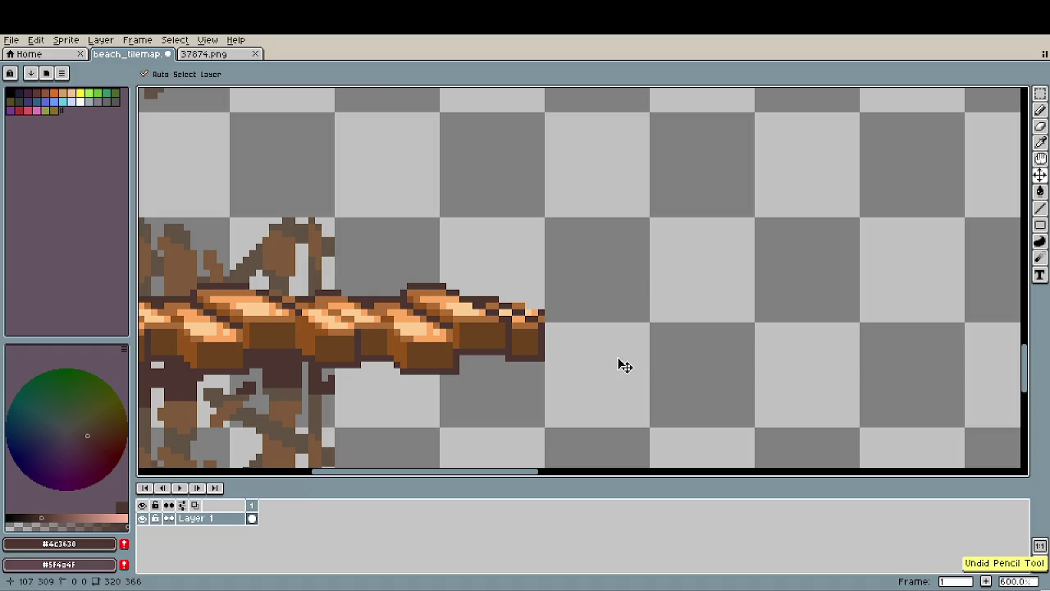
pyautogui.scroll(2, 587, 346)
pyautogui.scroll(2, 586, 346)
# Paint orange over the tip's dark pixels and add a mid-brown pixel.
pyautogui.keyDown('alt'); pyautogui.click(516, 316); pyautogui.keyUp('alt')
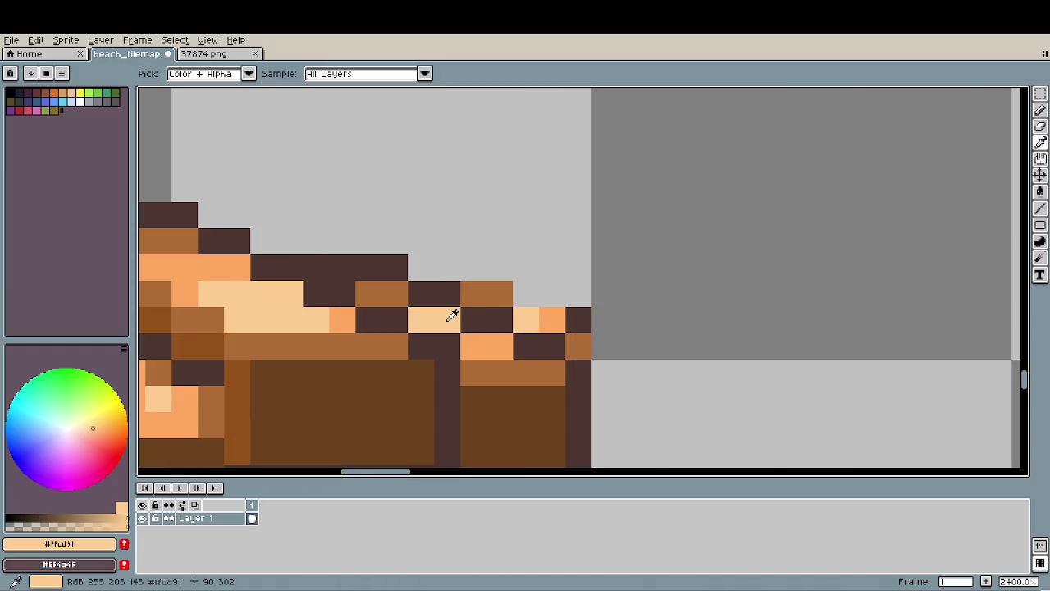
pyautogui.keyDown('alt'); pyautogui.click(573, 314); pyautogui.keyUp('alt')
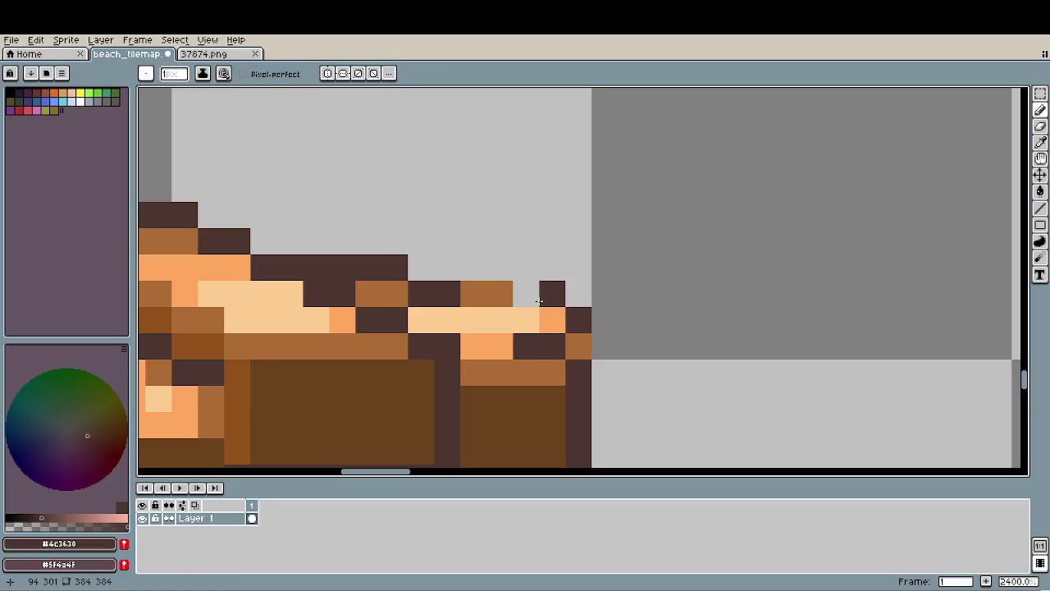
pyautogui.keyDown('alt'); pyautogui.click(488, 339); pyautogui.keyUp('alt')
pyautogui.moveTo(517, 346); pyautogui.dragTo(551, 346)
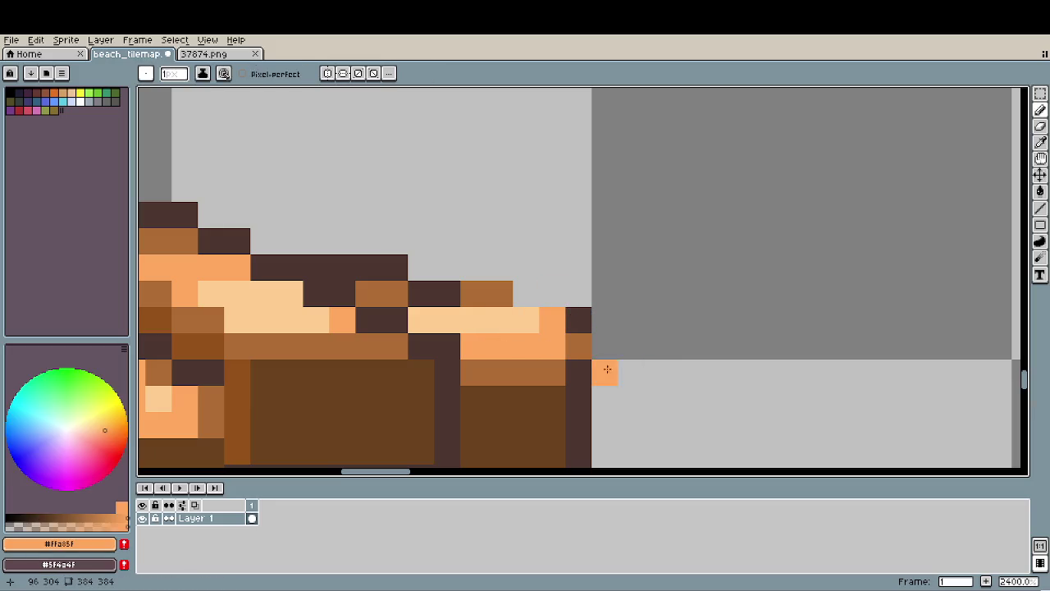
pyautogui.keyDown('alt'); pyautogui.click(508, 373); pyautogui.keyUp('alt')
pyautogui.click(473, 399)
# Outline the plank's top-right edge in dark brown and lighten the tip's top row orange.
pyautogui.scroll(-6, 575, 361)
pyautogui.moveTo(595, 433); pyautogui.dragTo(639, 352)
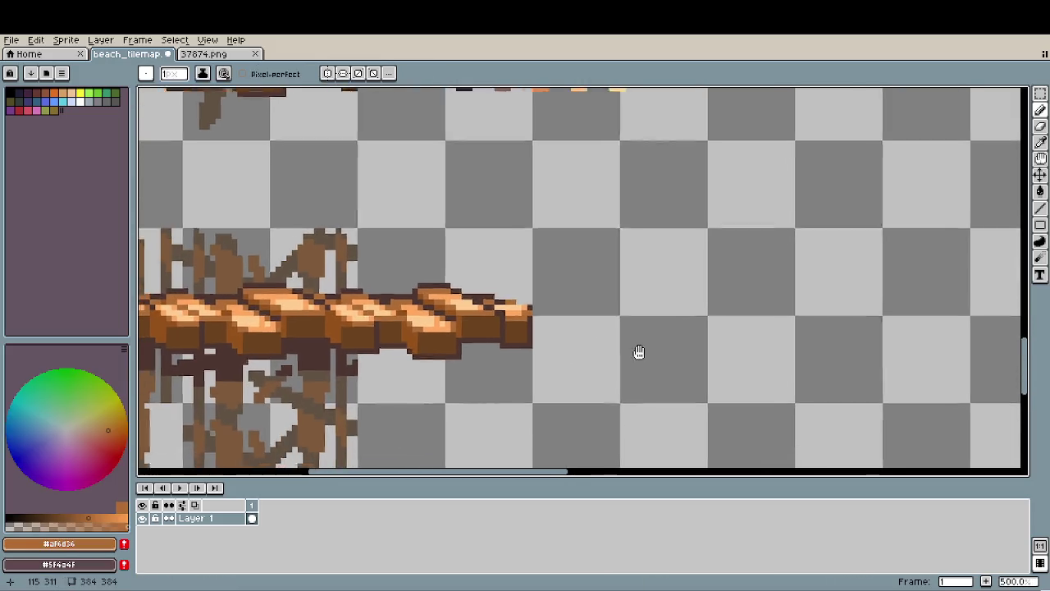
pyautogui.scroll(-1, 624, 351)
pyautogui.scroll(-1, 609, 348)
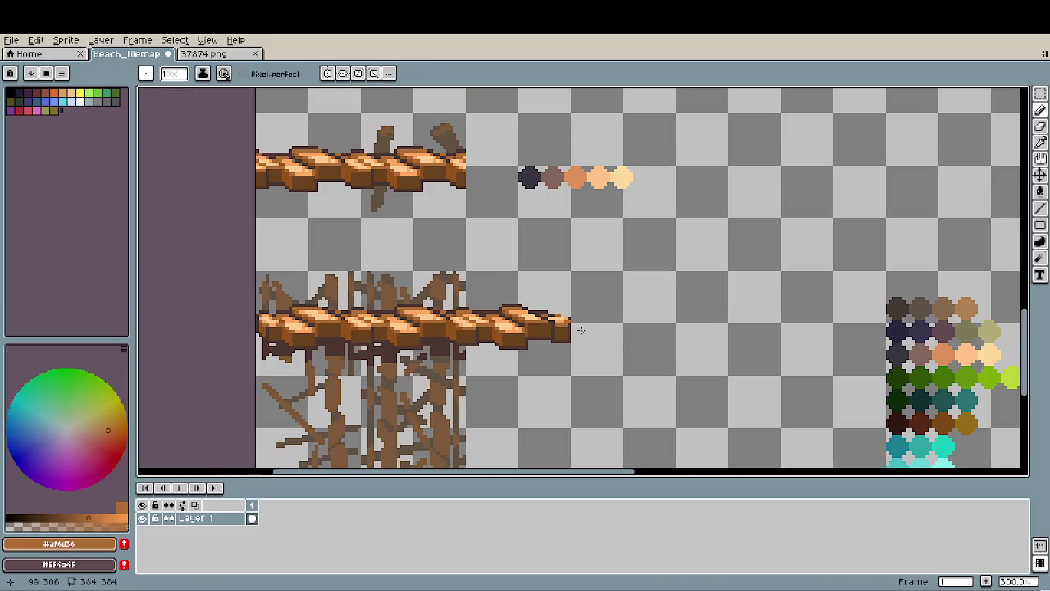
pyautogui.scroll(6, 580, 329)
pyautogui.keyDown('alt'); pyautogui.click(562, 306); pyautogui.keyUp('alt')
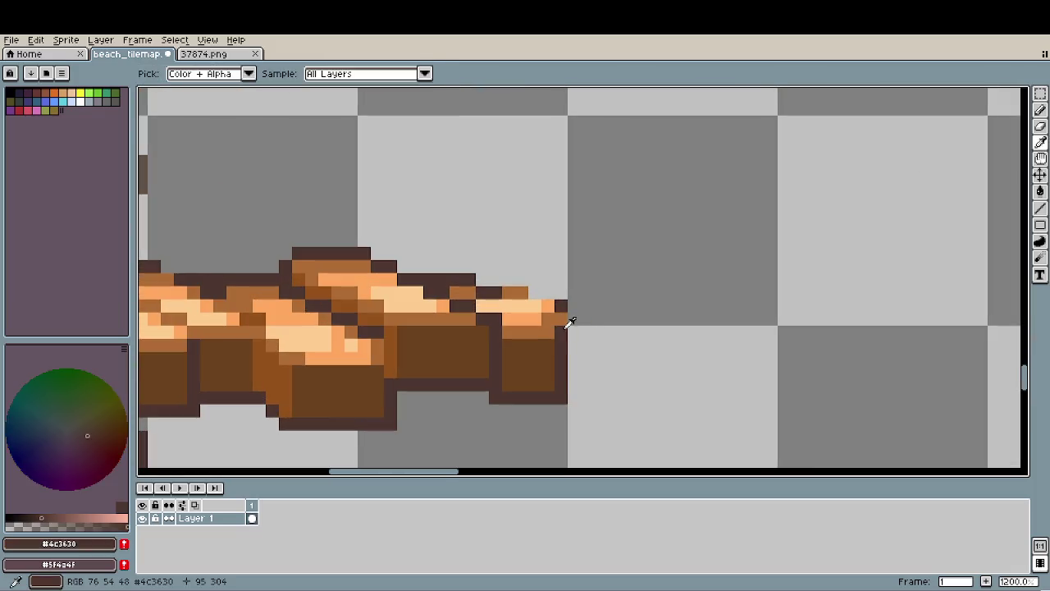
pyautogui.moveTo(548, 293); pyautogui.dragTo(496, 280)
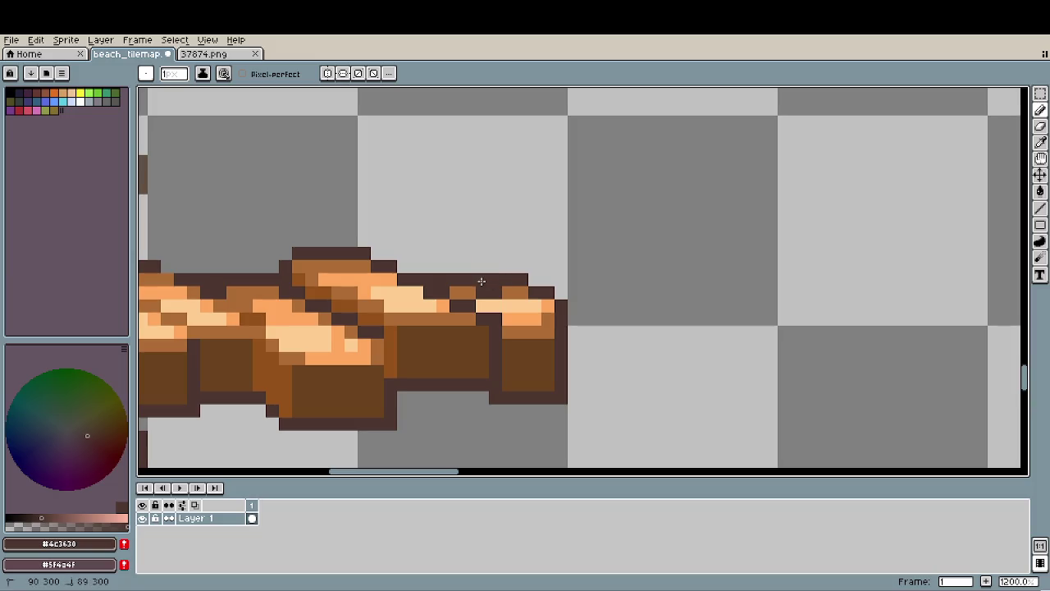
pyautogui.keyDown('alt'); pyautogui.click(517, 293); pyautogui.keyUp('alt')
pyautogui.click(484, 293)
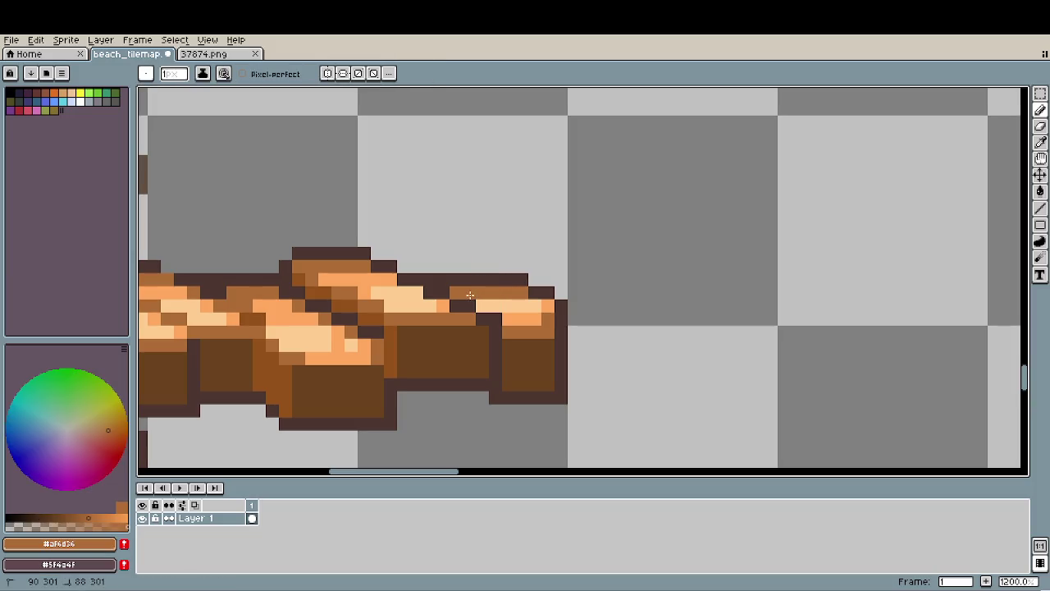
pyautogui.keyDown('alt'); pyautogui.click(534, 312); pyautogui.keyUp('alt')
pyautogui.moveTo(507, 293); pyautogui.dragTo(467, 292)
# Sample the dark outline colour and pan over the bridge sprites.
pyautogui.scroll(-3, 584, 387)
pyautogui.scroll(-3, 584, 388)
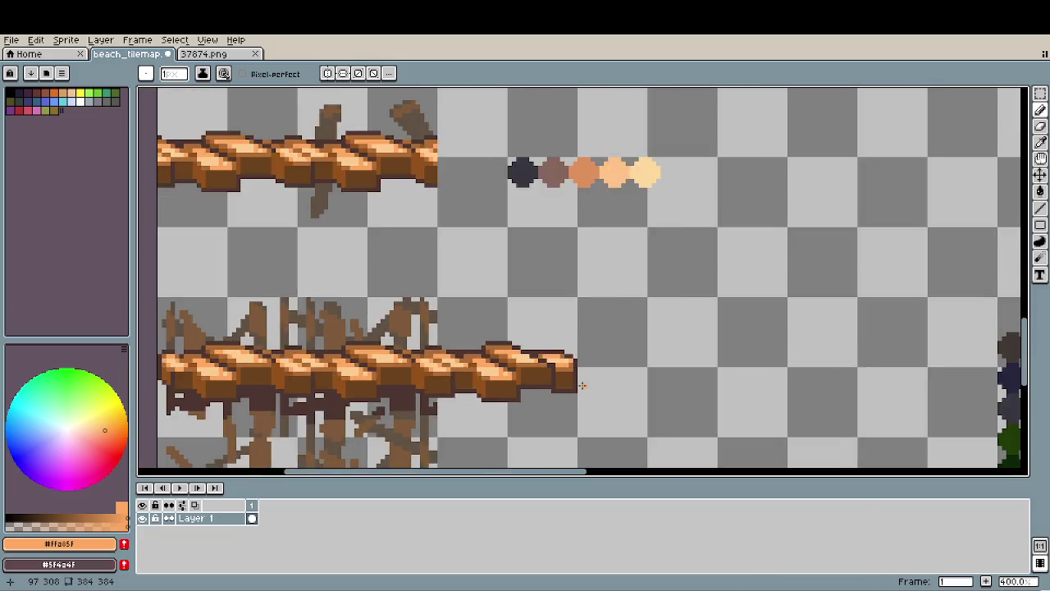
pyautogui.scroll(-2, 583, 387)
pyautogui.scroll(1, 636, 402)
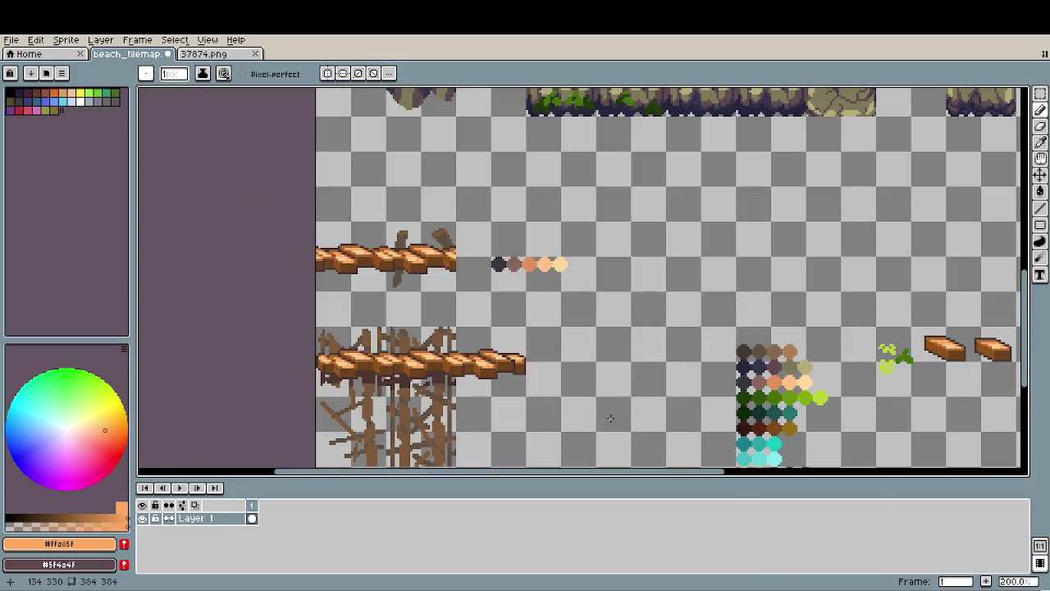
pyautogui.scroll(2, 610, 418)
pyautogui.scroll(2, 552, 359)
pyautogui.press('e')
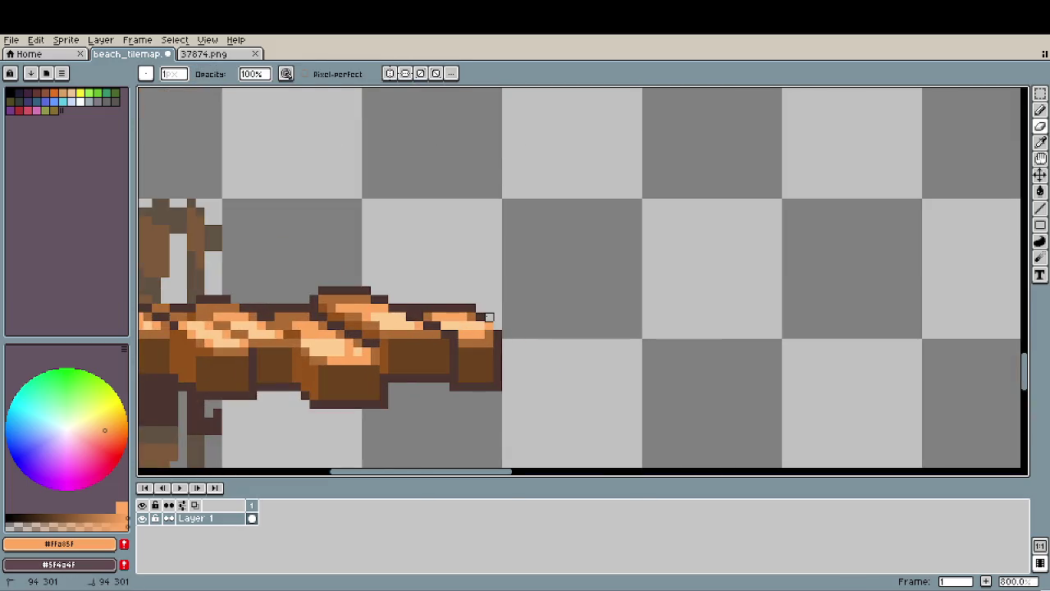
pyautogui.press('b')
pyautogui.press('alt')
pyautogui.keyDown('alt'); pyautogui.click(487, 310); pyautogui.keyUp('alt')
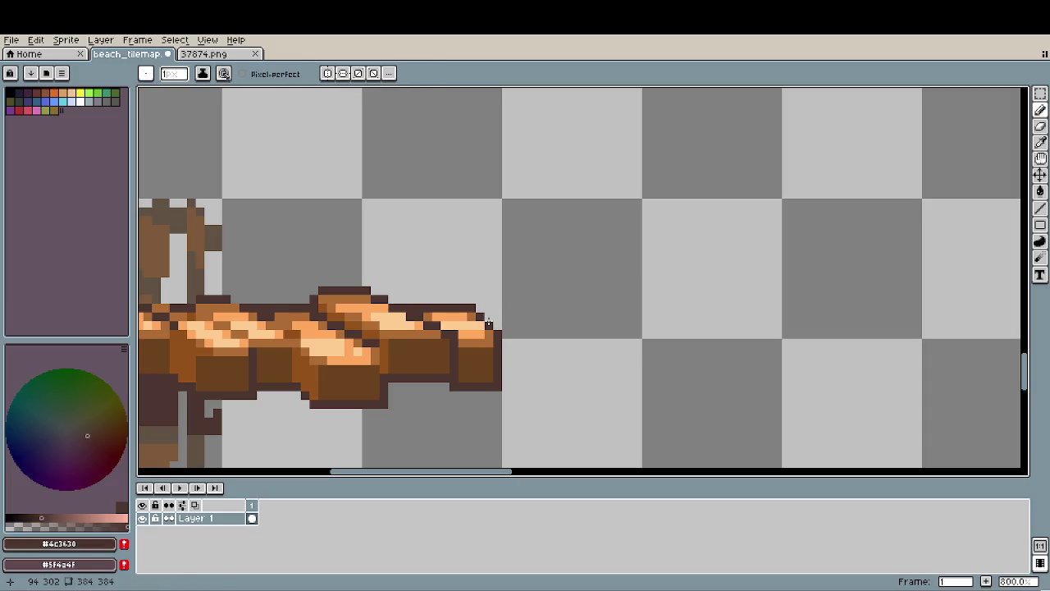
pyautogui.scroll(-3, 542, 365)
pyautogui.scroll(-1, 543, 361)
pyautogui.moveTo(542, 361); pyautogui.dragTo(578, 344)
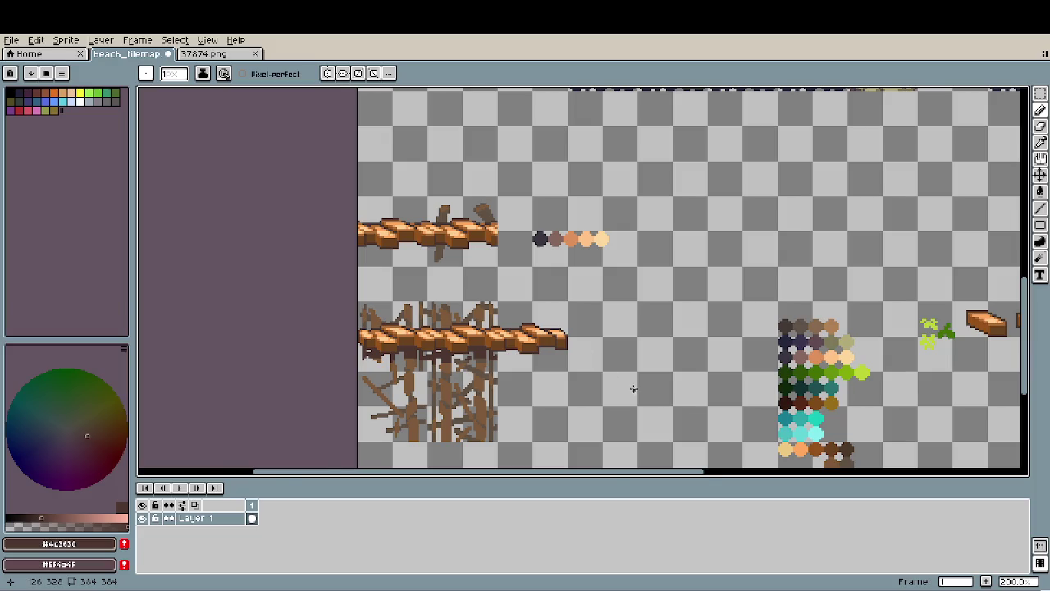
# Centre the lower bridge, sample its mid brown and light orange, and pan toward the colour dots.
pyautogui.scroll(2, 561, 361)
pyautogui.scroll(-2, 562, 361)
pyautogui.scroll(-2, 561, 361)
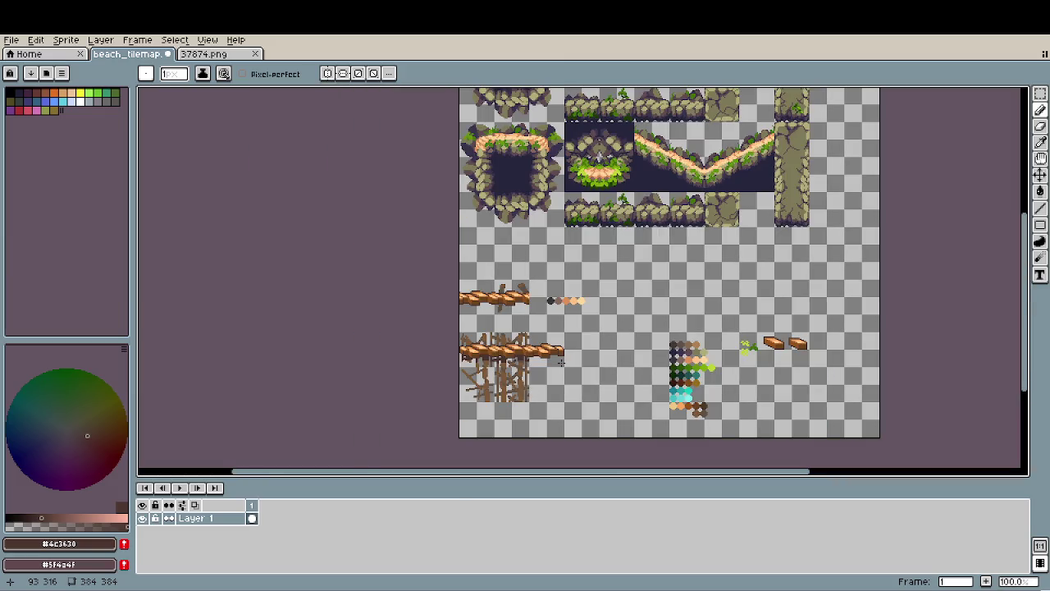
pyautogui.scroll(2, 594, 402)
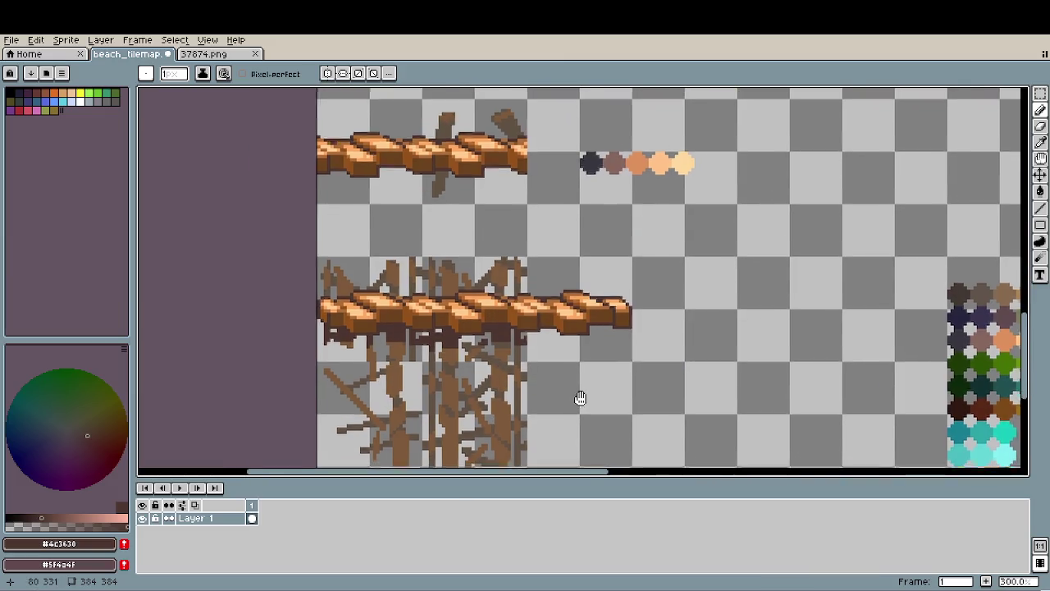
pyautogui.moveTo(580, 399); pyautogui.dragTo(570, 356)
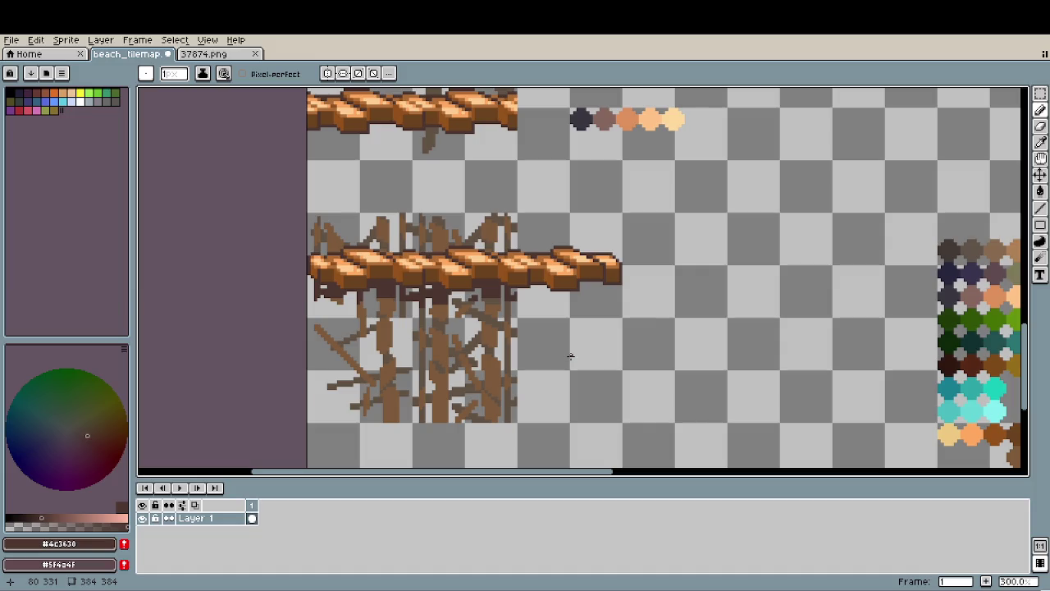
pyautogui.scroll(2, 624, 255)
pyautogui.scroll(2, 624, 255)
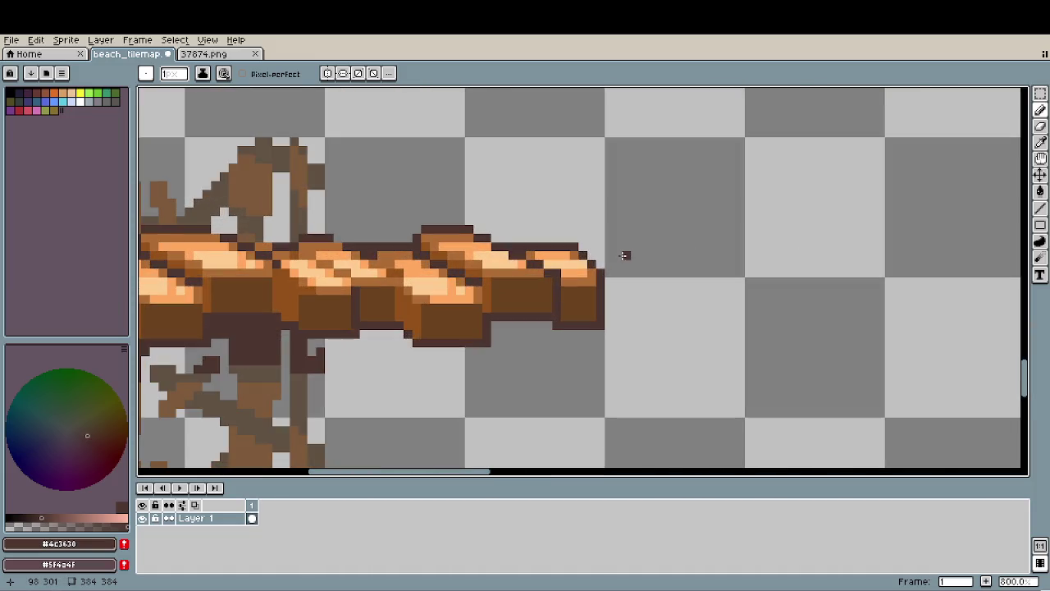
pyautogui.keyDown('alt'); pyautogui.click(488, 245); pyautogui.keyUp('alt')
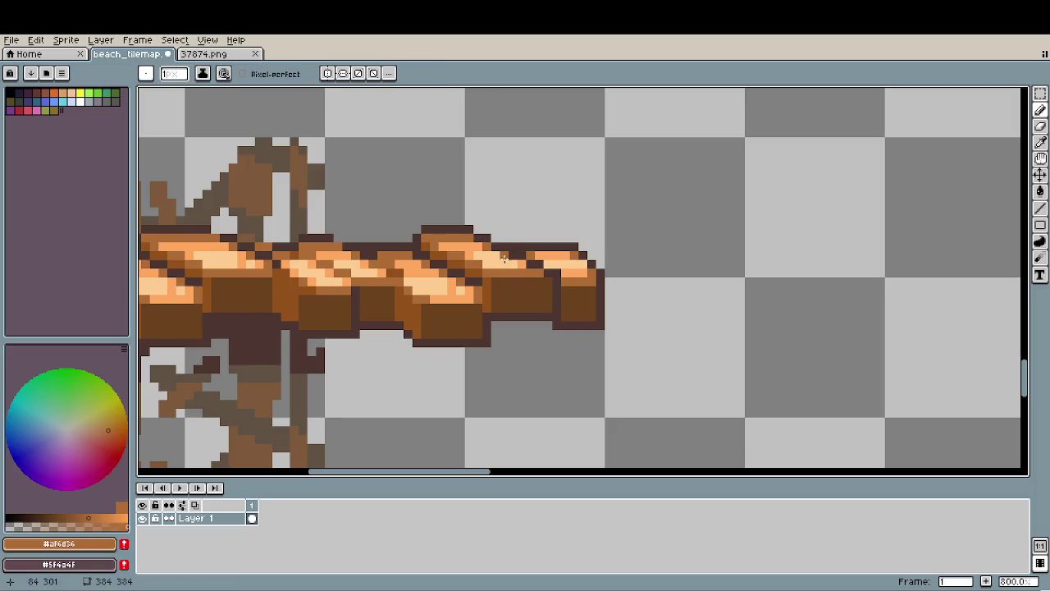
pyautogui.keyDown('alt'); pyautogui.click(501, 255); pyautogui.keyUp('alt')
pyautogui.scroll(-2, 615, 343)
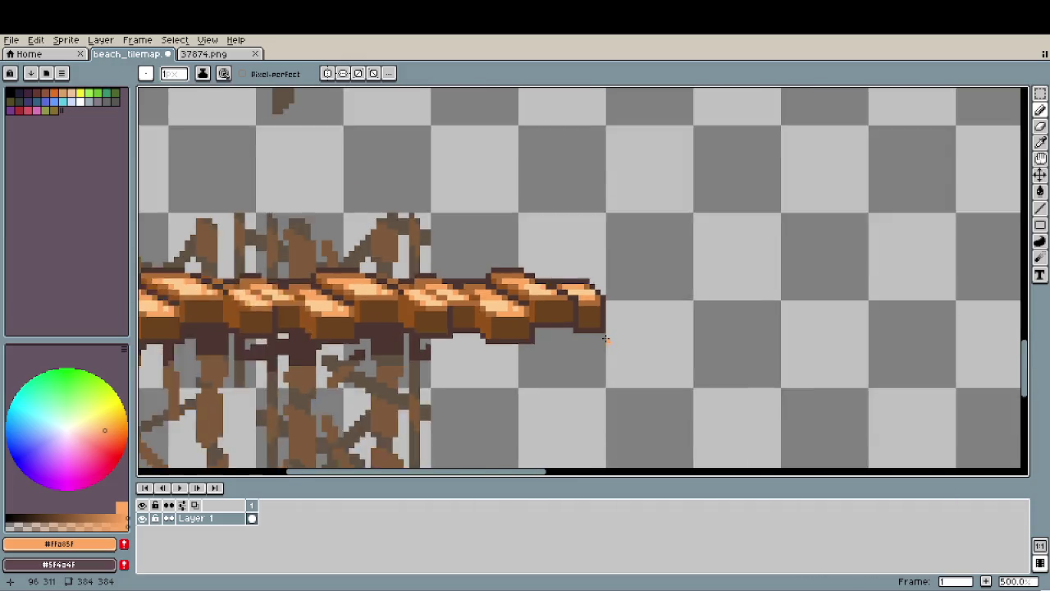
pyautogui.scroll(-2, 648, 361)
pyautogui.moveTo(685, 380); pyautogui.dragTo(629, 326)
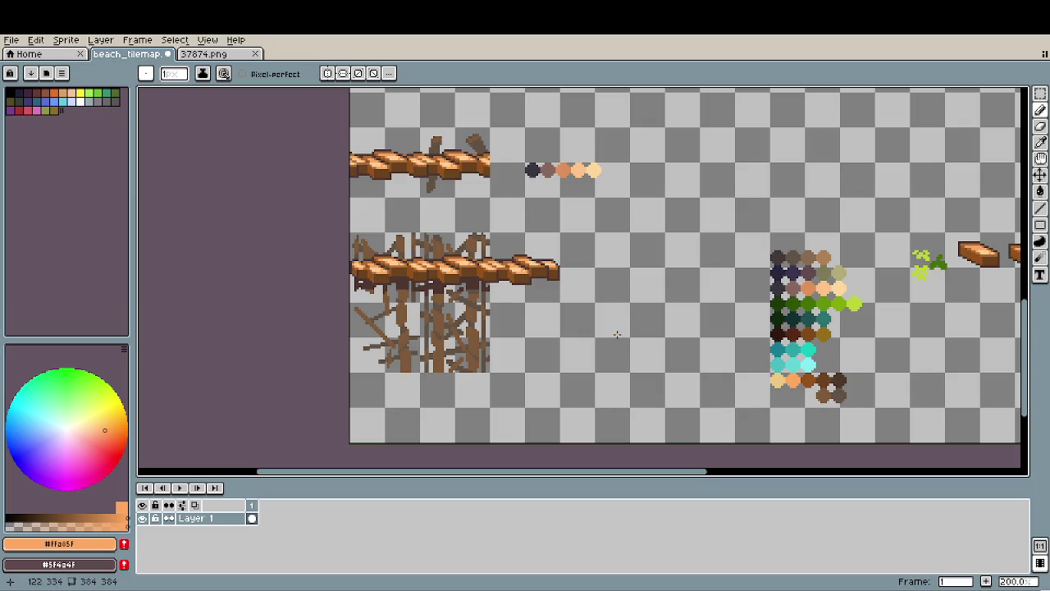
pyautogui.scroll(-1, 616, 334)
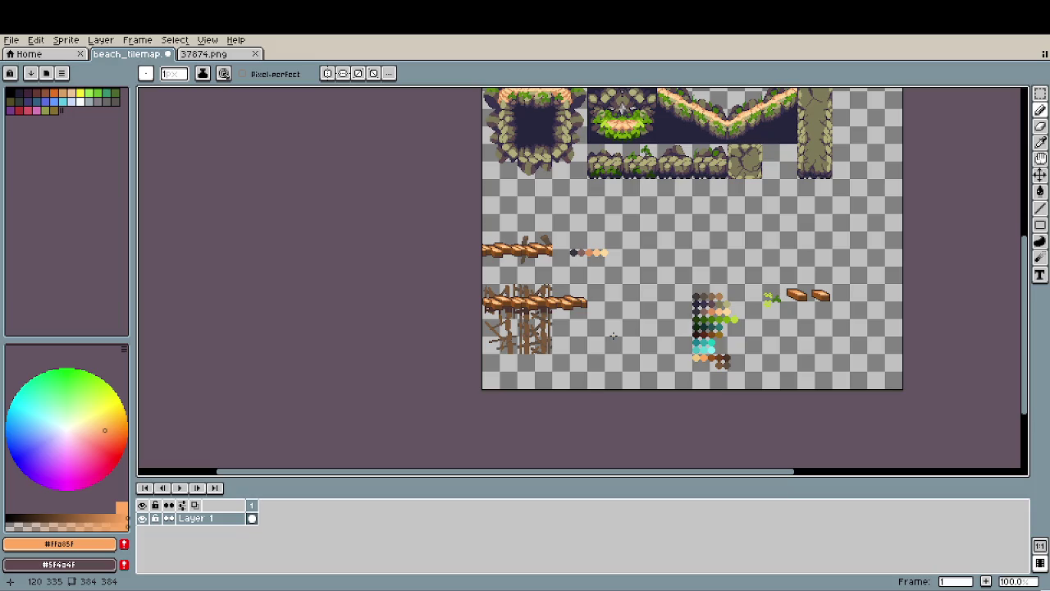
pyautogui.scroll(1, 613, 336)
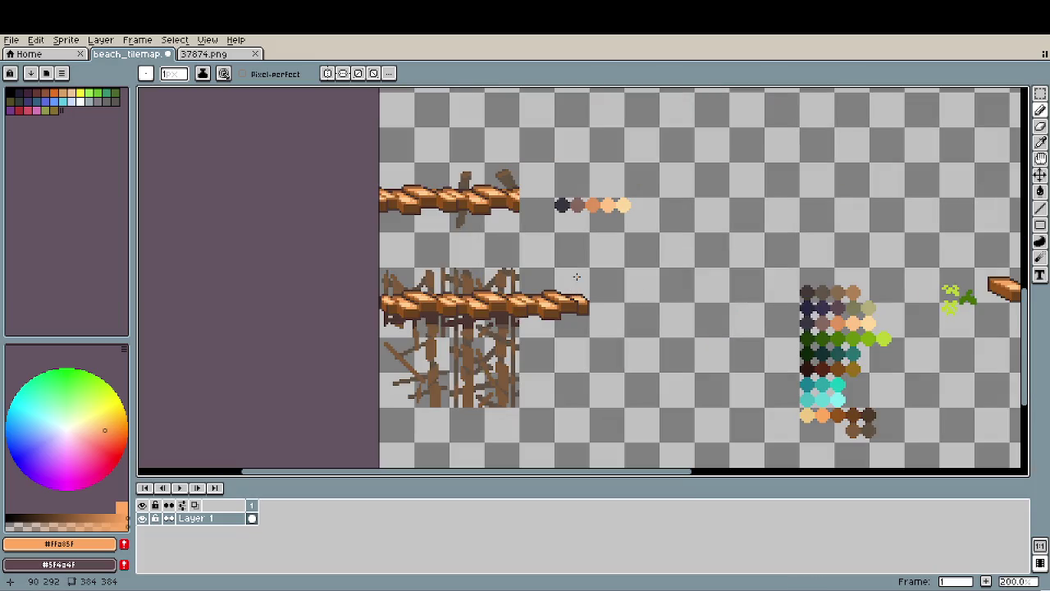
# Move the row of colour dots down and to the right.
pyautogui.press('m')
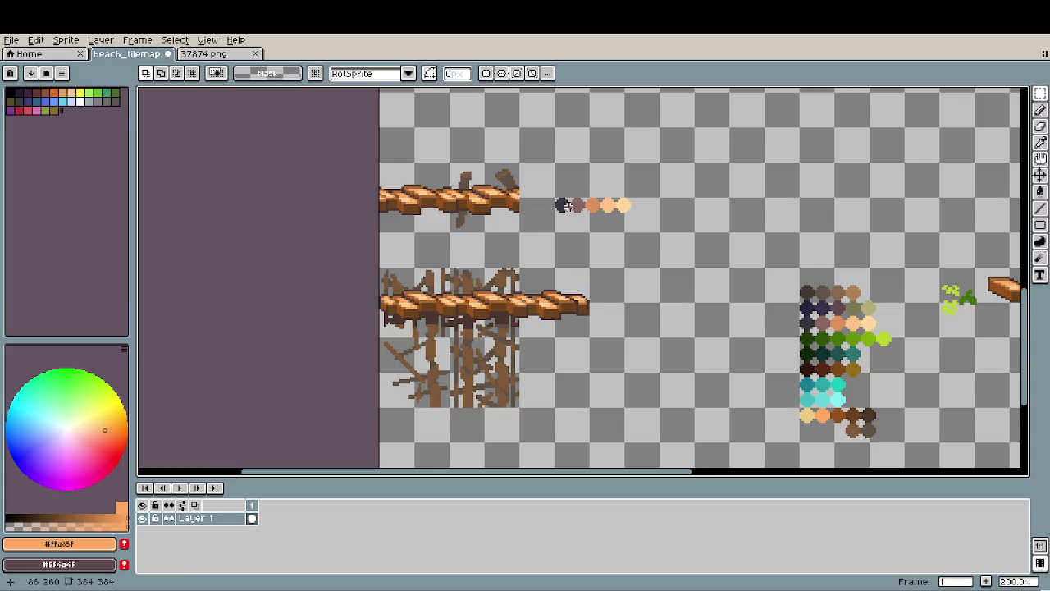
pyautogui.moveTo(548, 173)
pyautogui.mouseDown()
pyautogui.moveTo(679, 236)
pyautogui.moveTo(669, 261)
pyautogui.mouseUp()
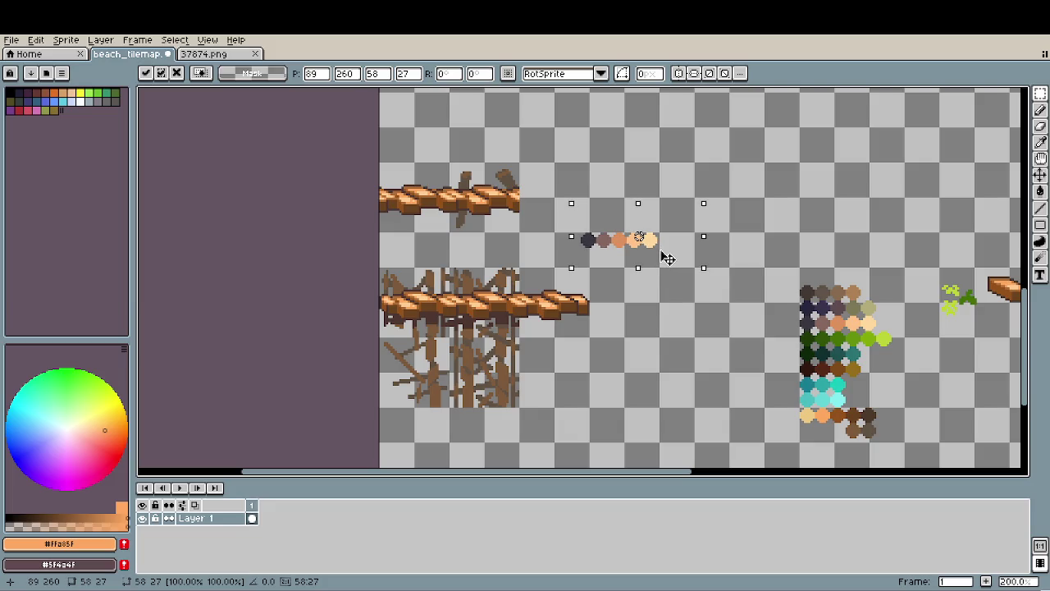
pyautogui.click(805, 236)
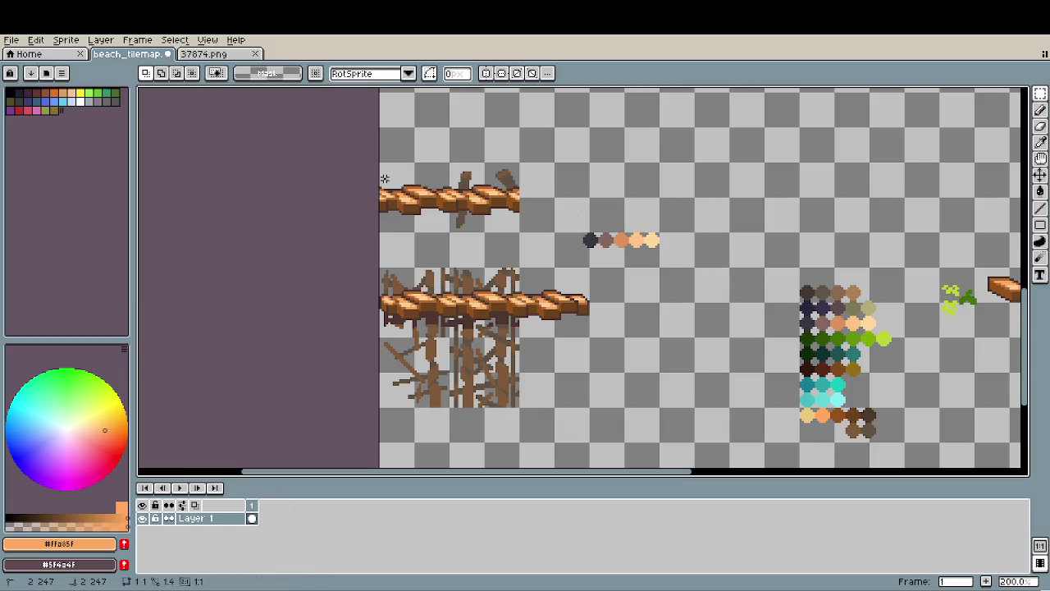
# Nudge the upper log piece 1 px left and place a braced 32x32 log tile at the row's left end.
pyautogui.moveTo(376, 161)
pyautogui.mouseDown()
pyautogui.moveTo(522, 234)
pyautogui.moveTo(561, 223)
pyautogui.mouseUp()
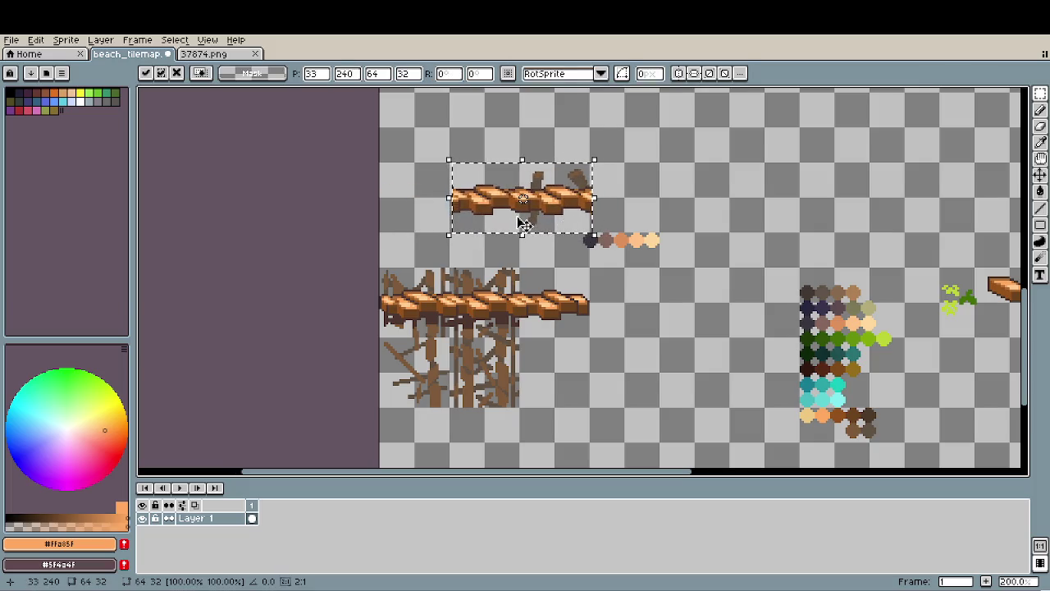
pyautogui.moveTo(520, 223); pyautogui.dragTo(518, 223)
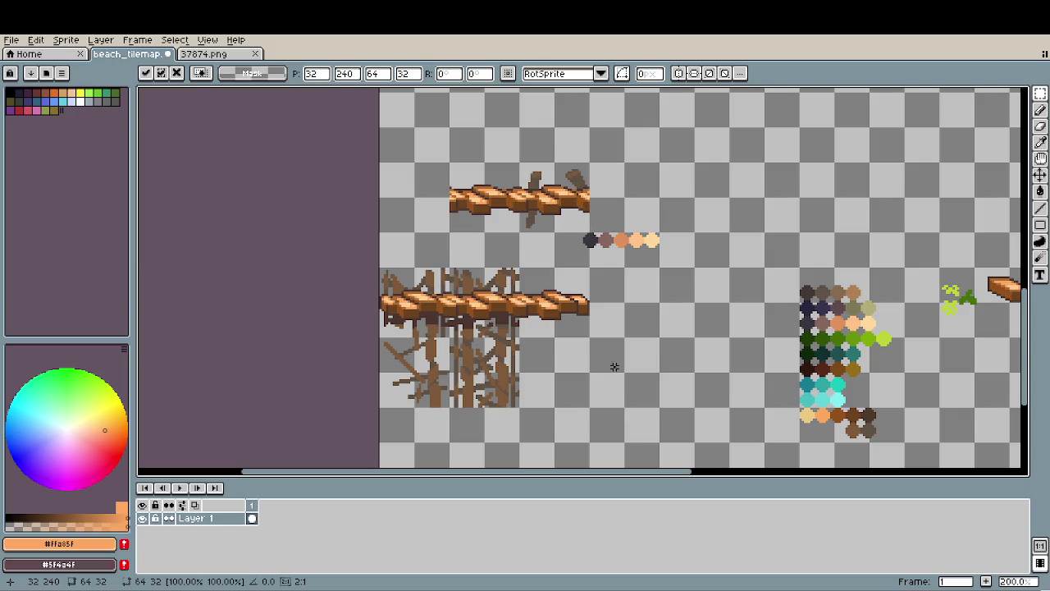
pyautogui.press('Return')
pyautogui.moveTo(387, 279)
pyautogui.mouseDown()
pyautogui.moveTo(431, 319)
pyautogui.moveTo(434, 209)
pyautogui.mouseUp()
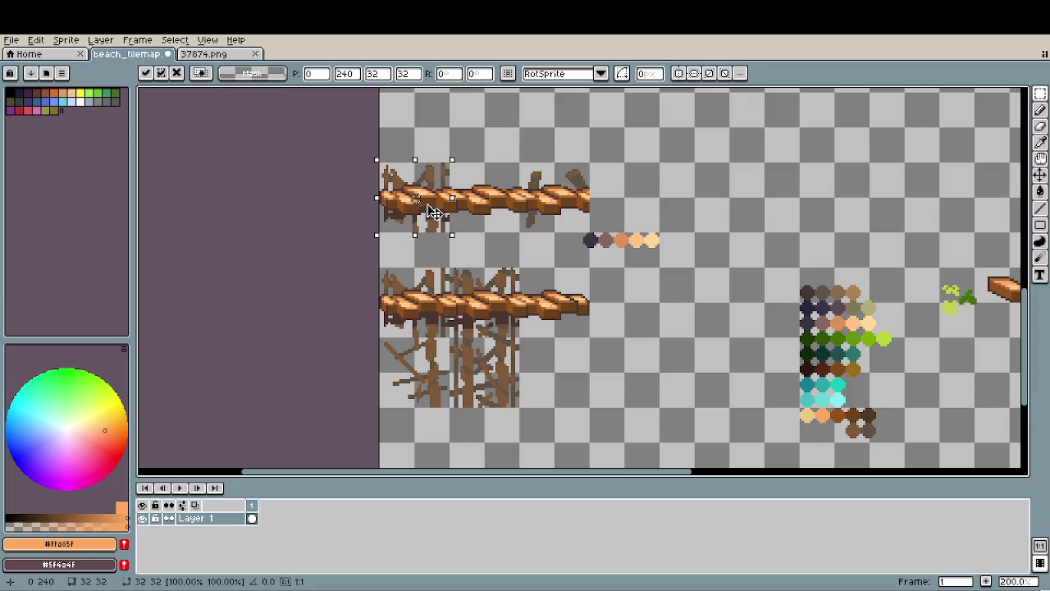
pyautogui.hotkey('ctrl', 'd')
# Erase the first dark pixel rows hanging beneath the upper plank's left side.
pyautogui.scroll(6, 400, 203)
pyautogui.press('e')
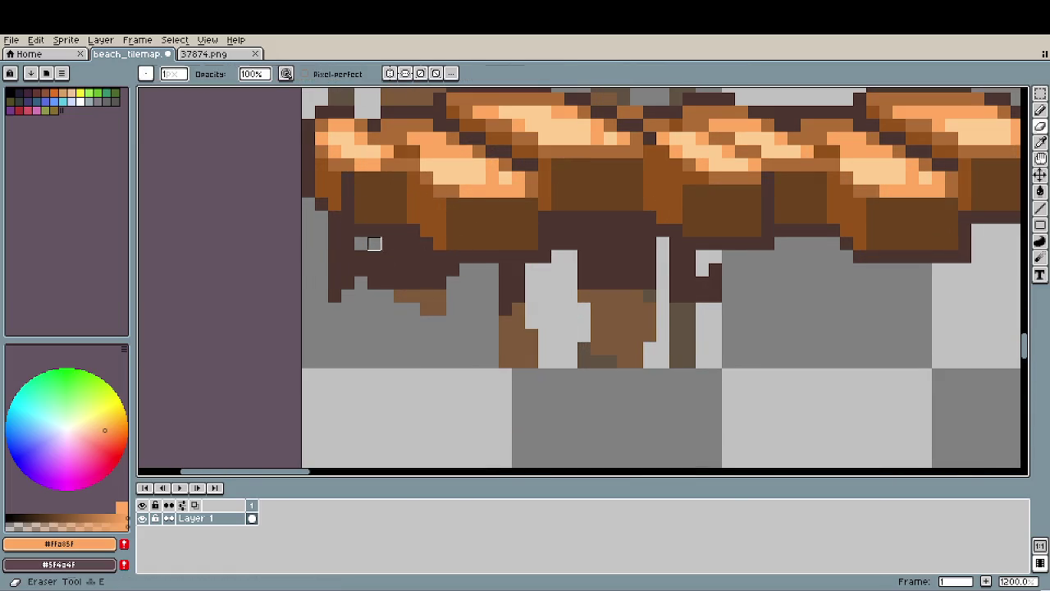
pyautogui.moveTo(364, 242)
pyautogui.mouseDown()
pyautogui.moveTo(344, 241)
pyautogui.moveTo(335, 217)
pyautogui.moveTo(420, 243)
pyautogui.mouseUp()
pyautogui.press('b')
pyautogui.keyDown('alt'); pyautogui.click(359, 218); pyautogui.keyUp('alt')
pyautogui.press('e')
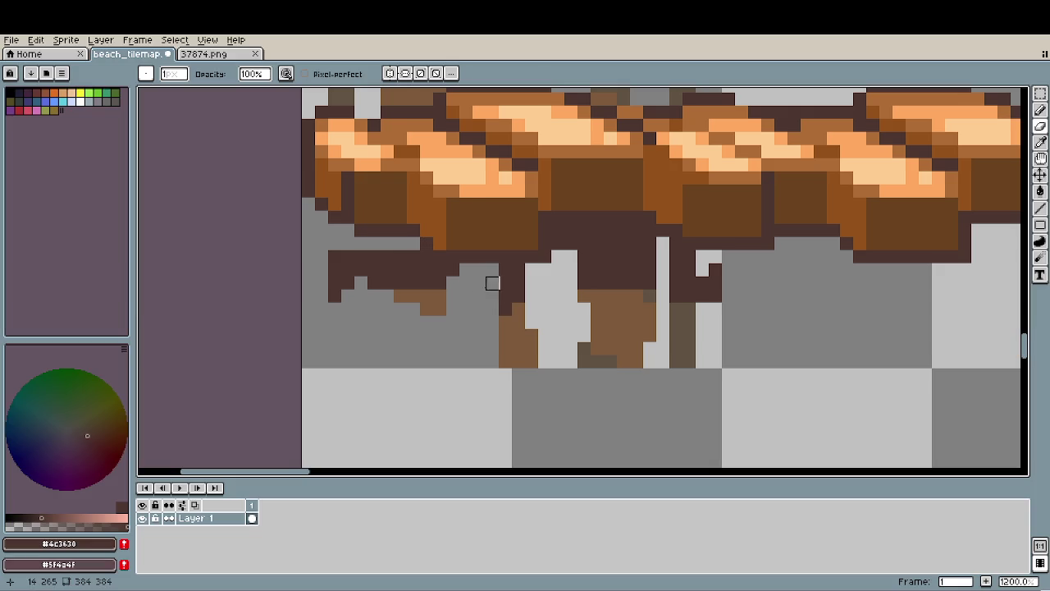
pyautogui.moveTo(322, 256); pyautogui.dragTo(426, 257)
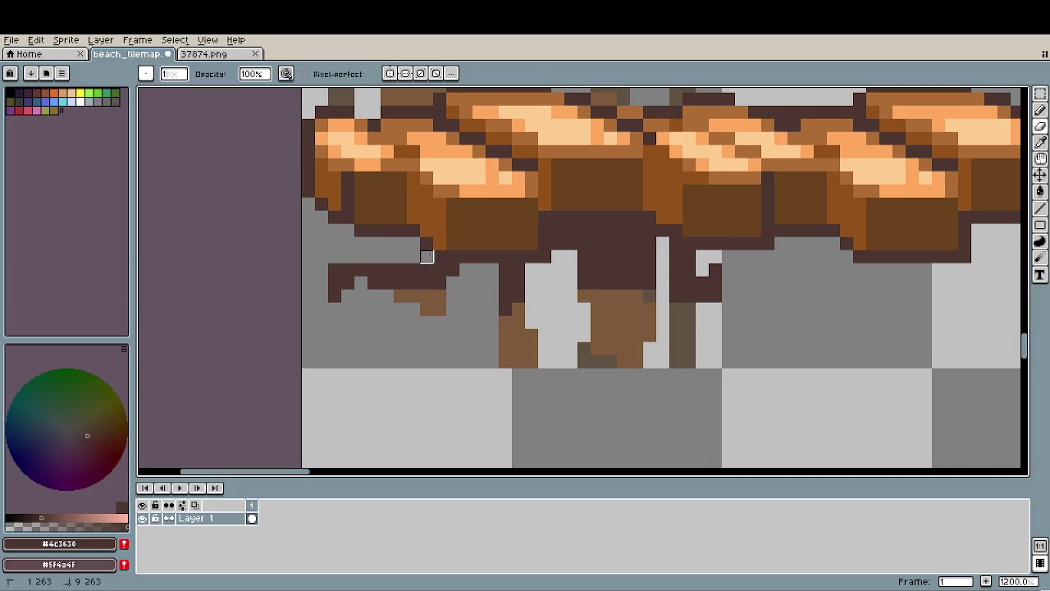
pyautogui.moveTo(348, 269)
pyautogui.mouseDown()
pyautogui.moveTo(530, 270)
pyautogui.moveTo(345, 270)
pyautogui.moveTo(387, 295)
pyautogui.moveTo(374, 309)
pyautogui.moveTo(558, 359)
pyautogui.moveTo(479, 310)
pyautogui.mouseUp()
# Erase the remaining dark pixels, dark bar and brown strip below the upper plank.
pyautogui.moveTo(427, 283); pyautogui.dragTo(571, 269)
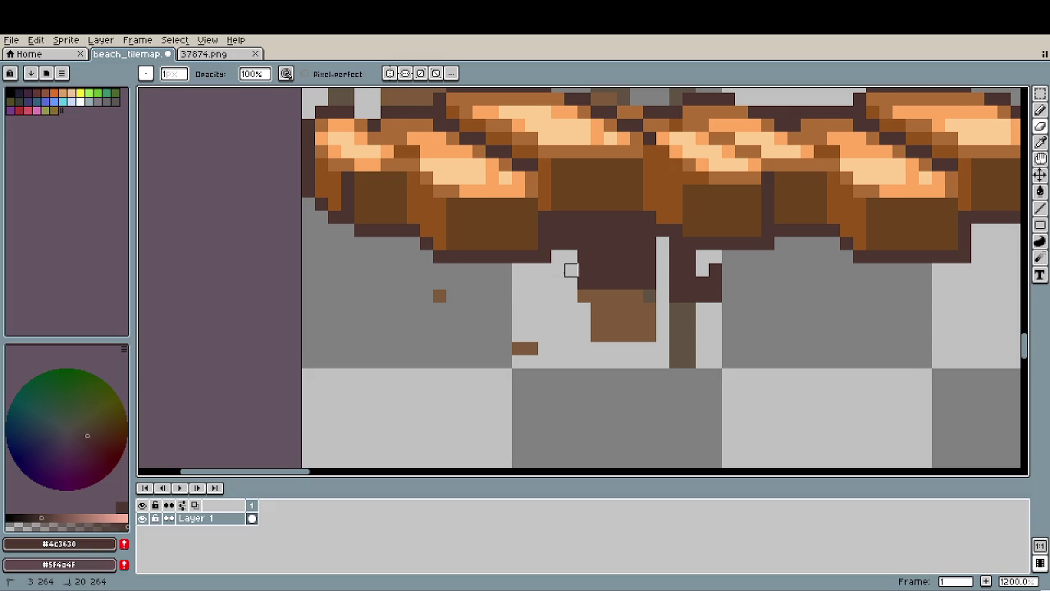
pyautogui.click(558, 244)
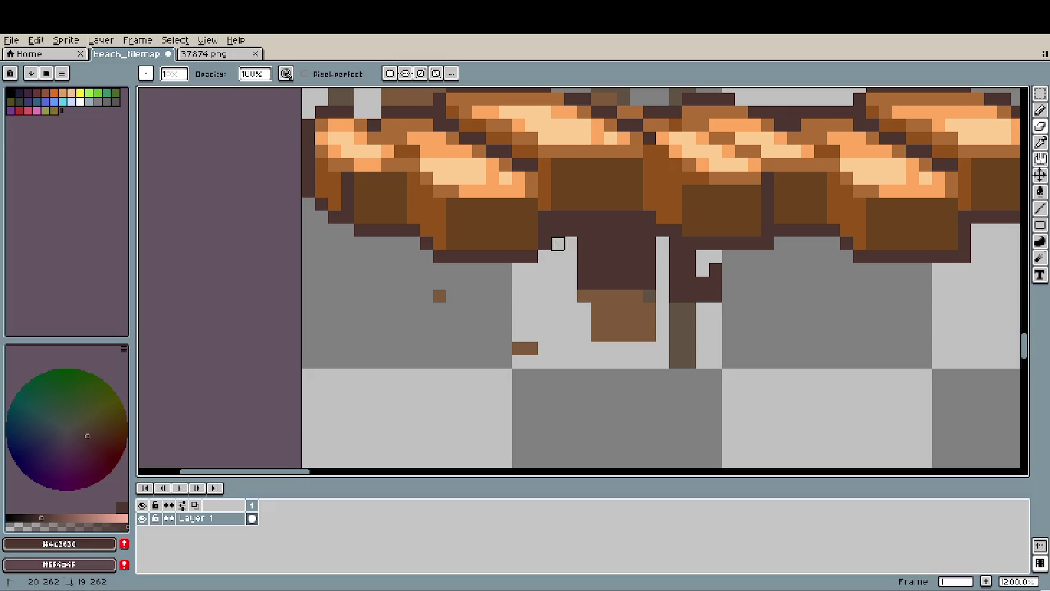
pyautogui.moveTo(558, 231); pyautogui.dragTo(636, 230)
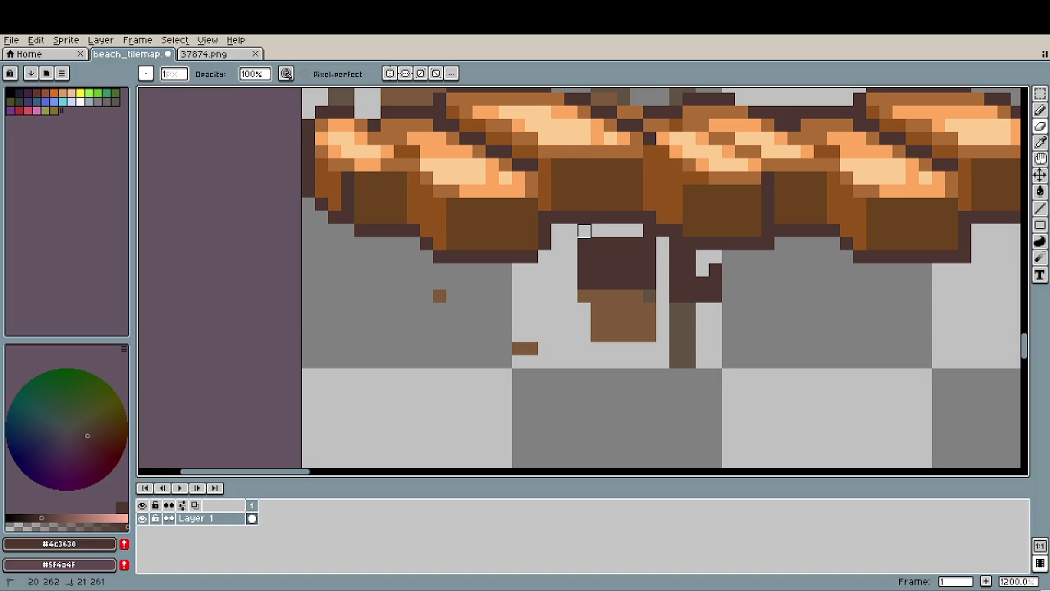
pyautogui.click(571, 217)
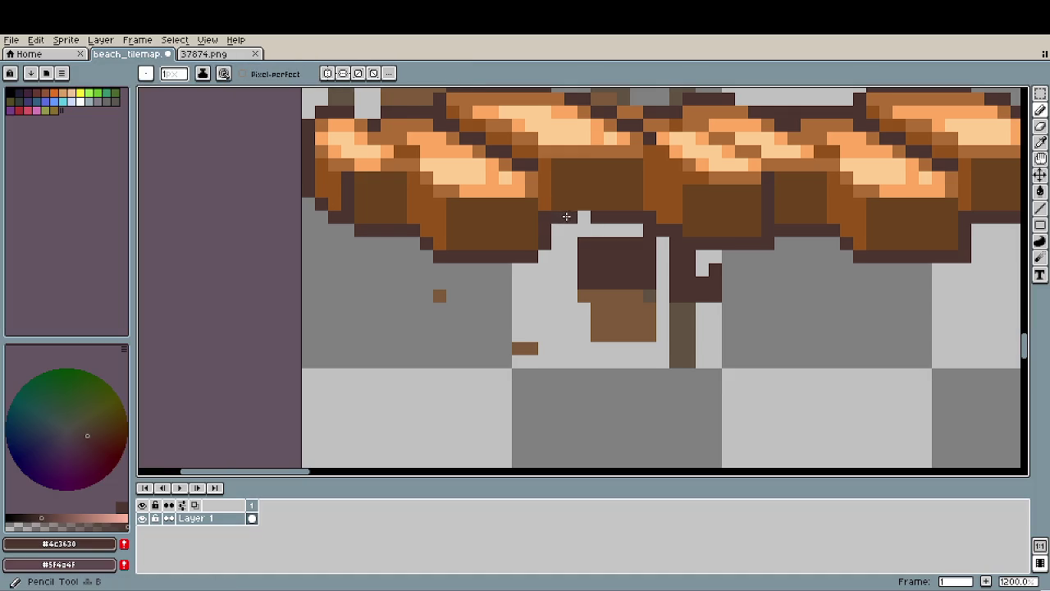
pyautogui.moveTo(584, 244)
pyautogui.mouseDown()
pyautogui.moveTo(650, 232)
pyautogui.moveTo(569, 256)
pyautogui.moveTo(702, 270)
pyautogui.moveTo(672, 241)
pyautogui.mouseUp()
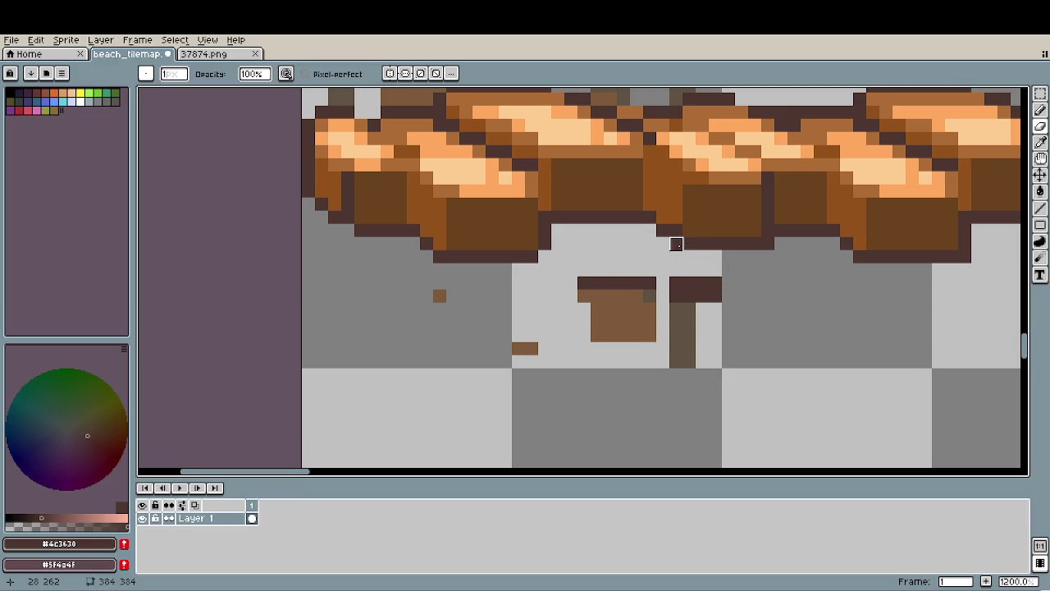
pyautogui.moveTo(735, 283)
pyautogui.mouseDown()
pyautogui.moveTo(597, 283)
pyautogui.moveTo(766, 295)
pyautogui.moveTo(558, 350)
pyautogui.moveTo(650, 362)
pyautogui.moveTo(530, 336)
pyautogui.mouseUp()
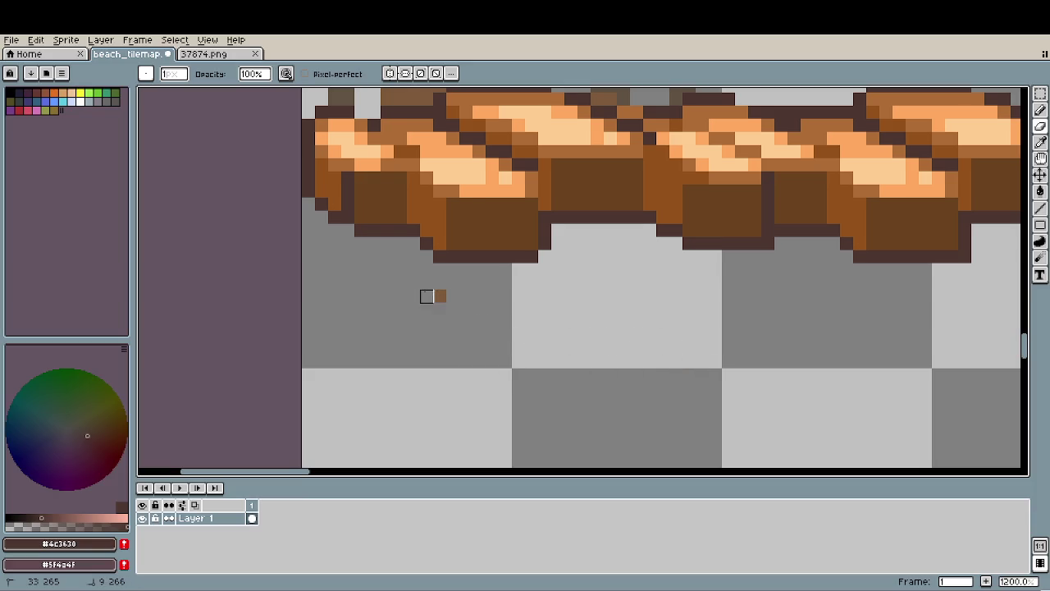
pyautogui.moveTo(429, 296); pyautogui.dragTo(544, 361)
pyautogui.scroll(-4, 534, 364)
pyautogui.scroll(-2, 534, 364)
pyautogui.scroll(-1, 590, 369)
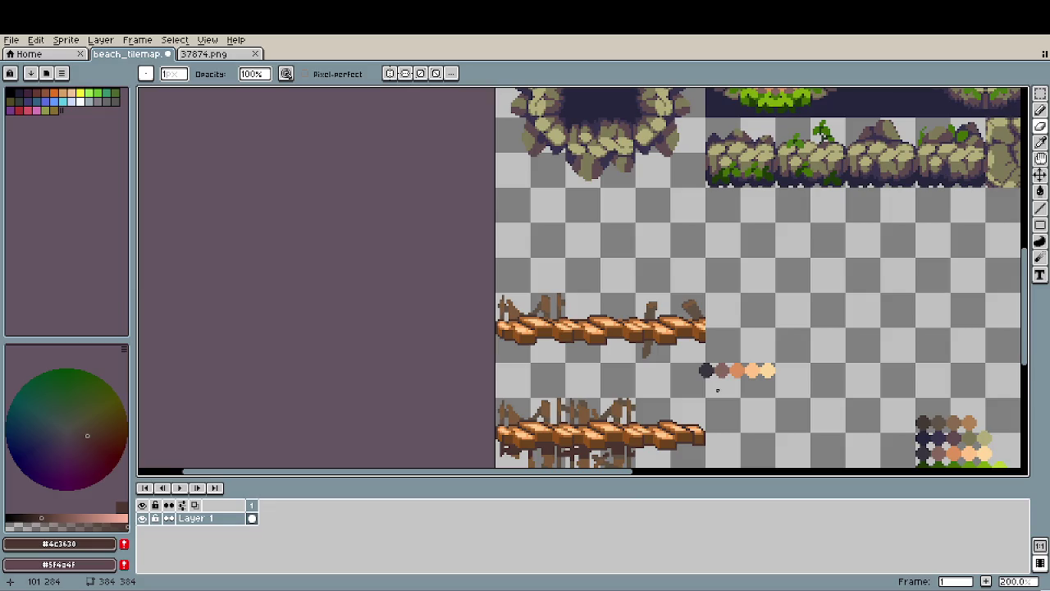
pyautogui.moveTo(718, 391); pyautogui.dragTo(617, 340)
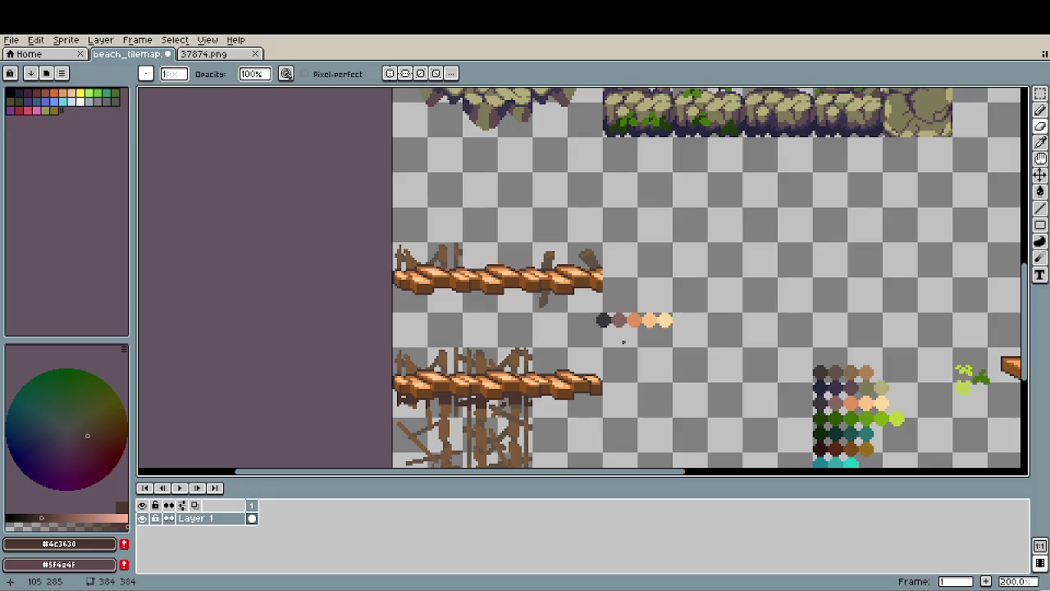
# Replace the upper log row's right-end tile with a copy of the lower plank piece.
pyautogui.press('m')
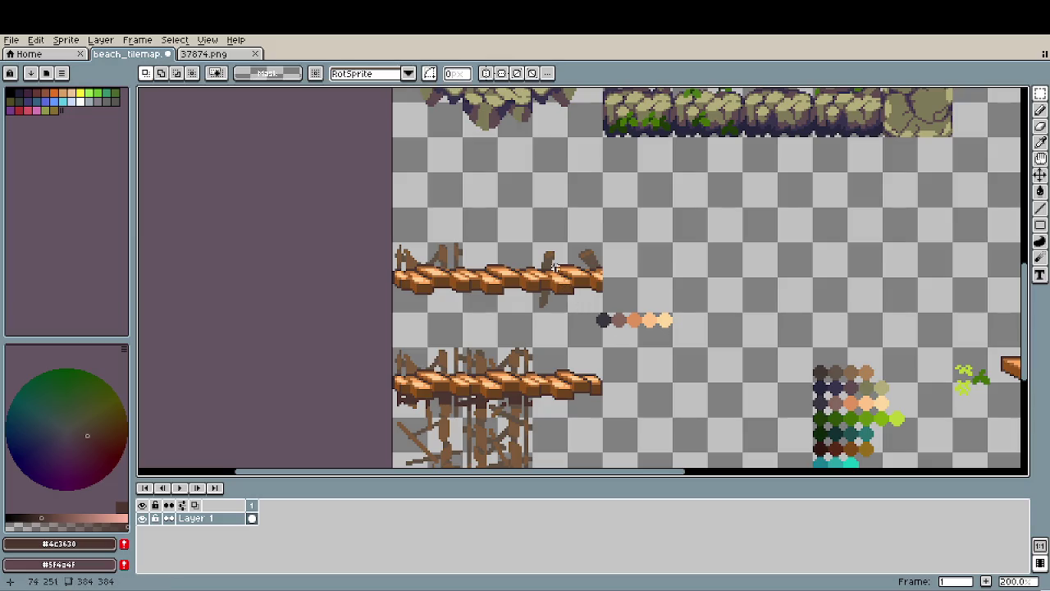
pyautogui.moveTo(539, 248); pyautogui.dragTo(579, 279)
pyautogui.press('Delete')
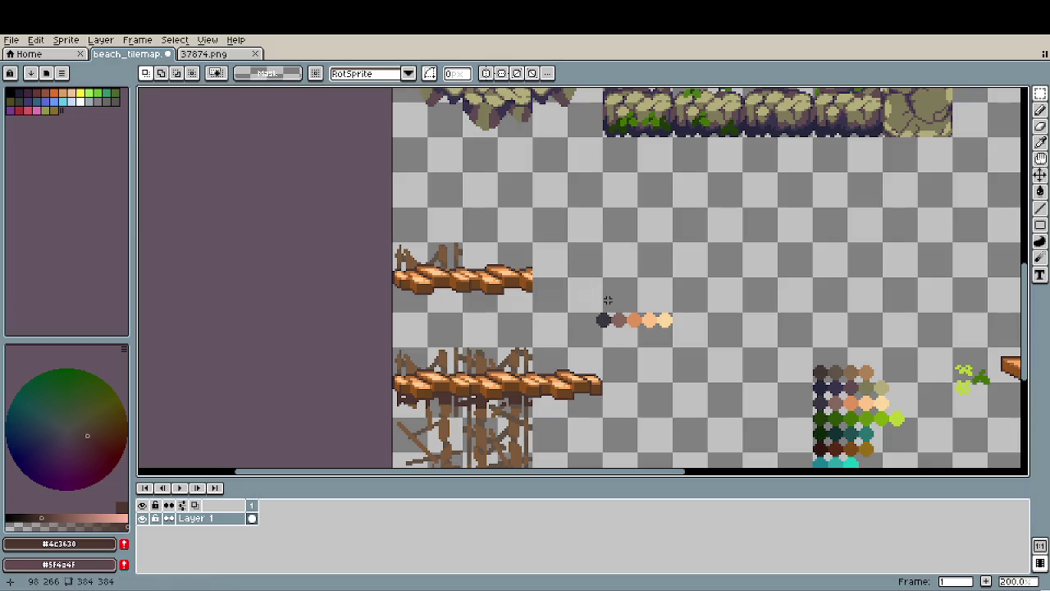
pyautogui.moveTo(557, 349)
pyautogui.mouseDown()
pyautogui.moveTo(590, 403)
pyautogui.moveTo(593, 289)
pyautogui.moveTo(575, 319)
pyautogui.mouseUp()
pyautogui.scroll(3, 581, 315)
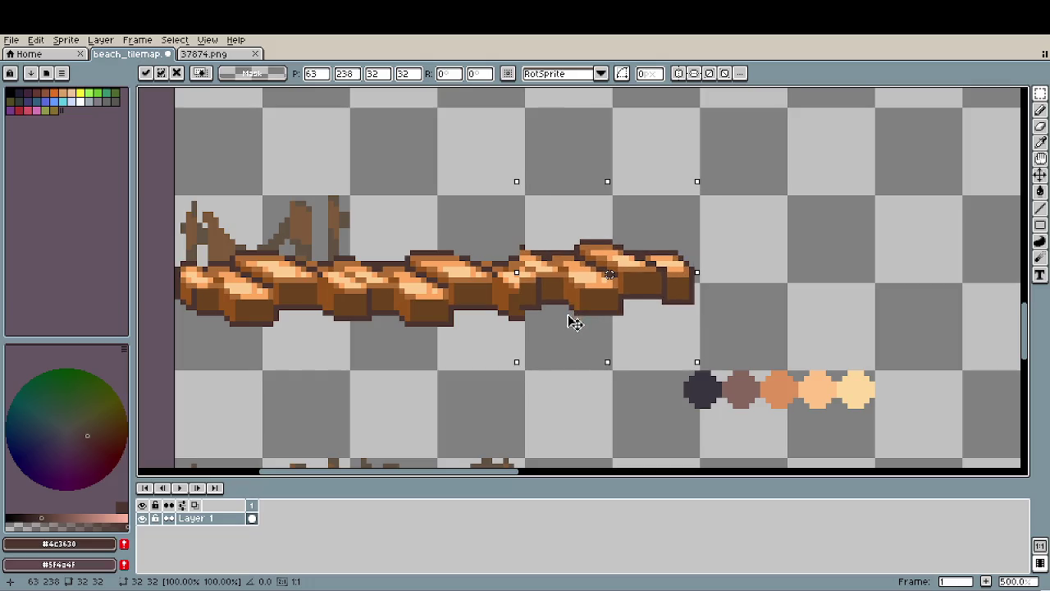
pyautogui.hotkey('ctrl', 'd')
# Delete the brace sticks standing above the plank.
pyautogui.scroll(-3, 561, 410)
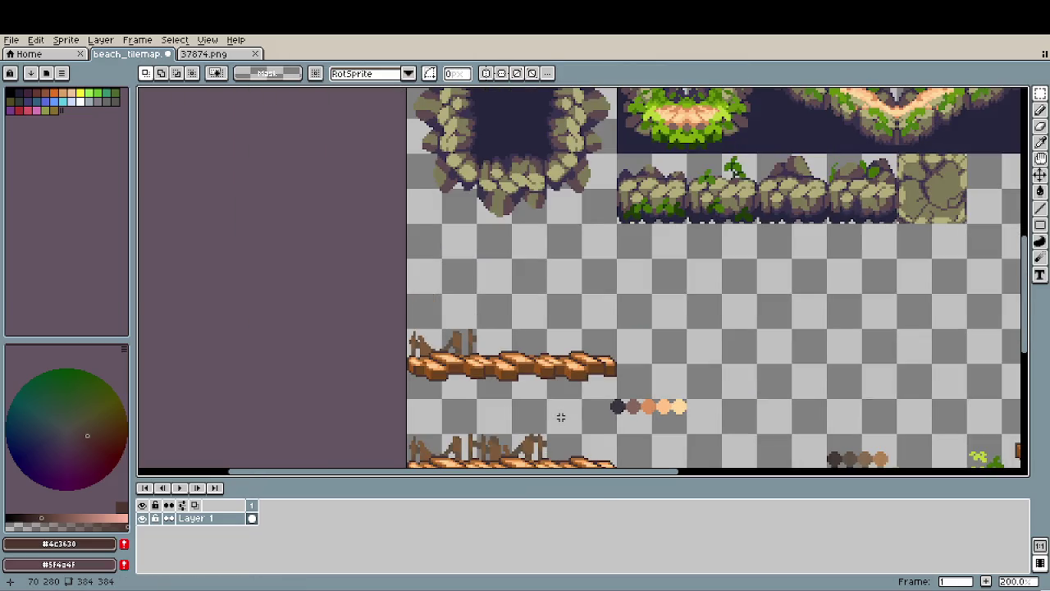
pyautogui.moveTo(561, 417); pyautogui.dragTo(531, 331)
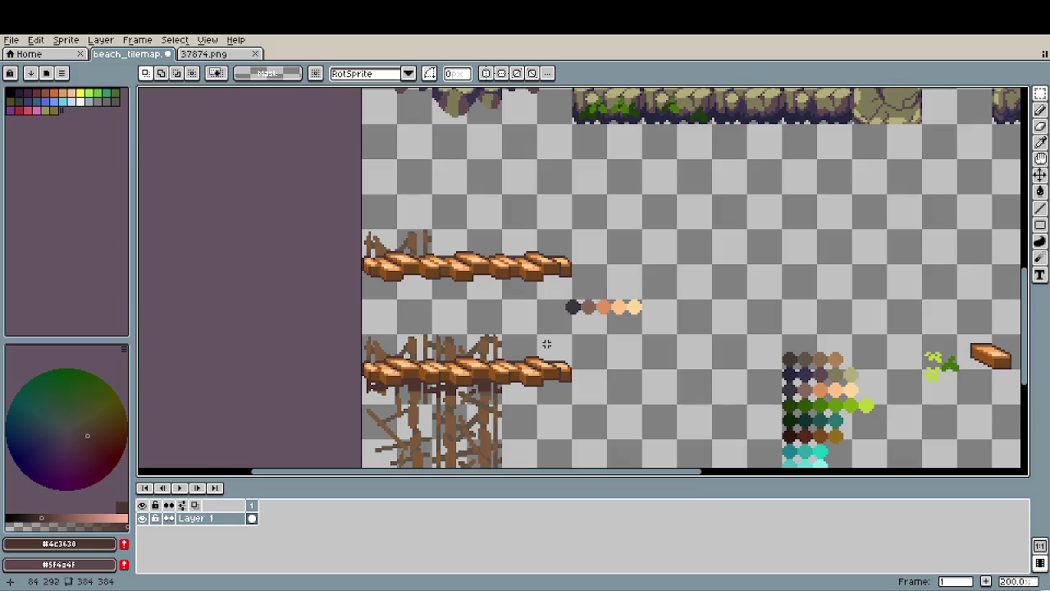
pyautogui.scroll(1, 426, 261)
pyautogui.scroll(2, 414, 253)
pyautogui.scroll(2, 400, 246)
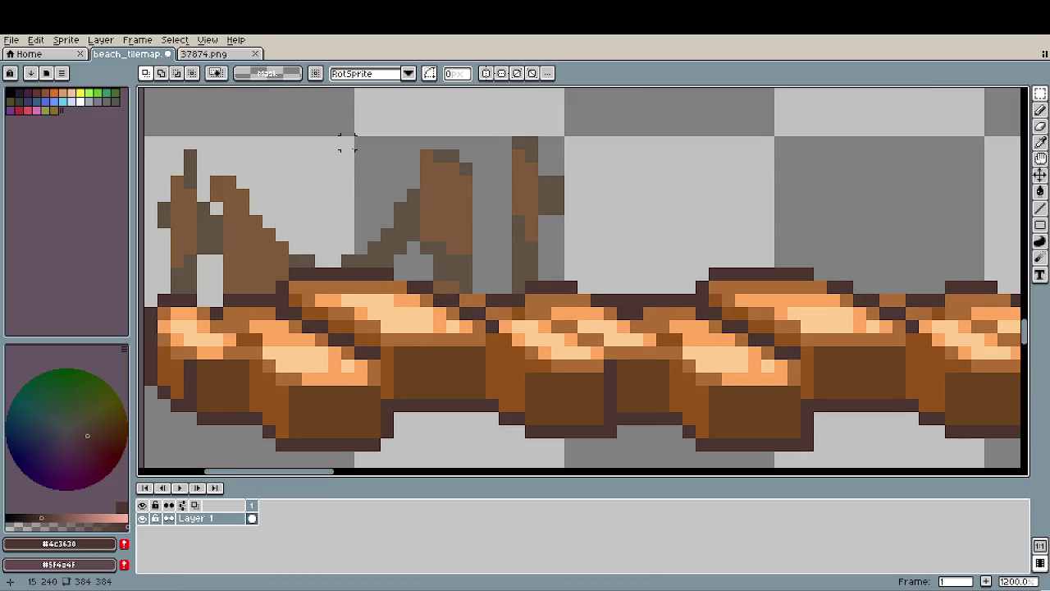
pyautogui.moveTo(345, 141); pyautogui.dragTo(614, 267)
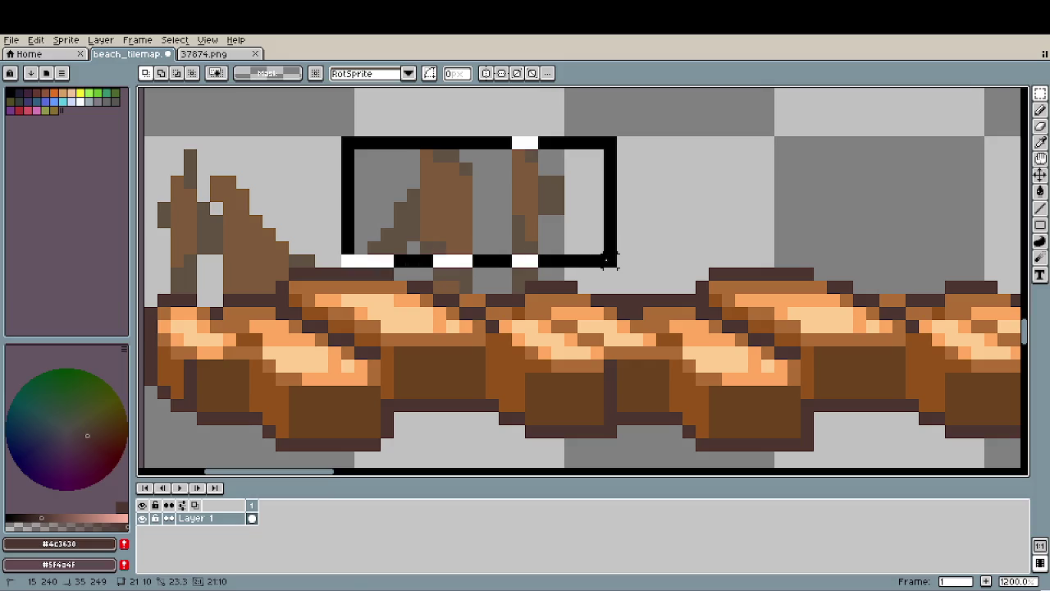
pyautogui.press('Delete')
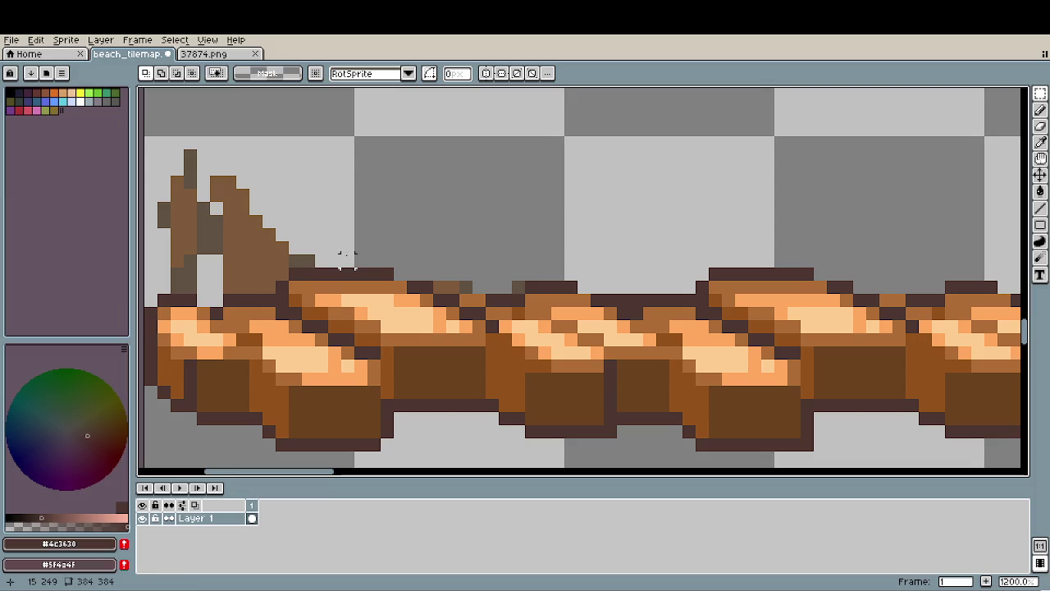
# Delete the tall brown stick and the leftover brown blocks at the left above the plank.
pyautogui.moveTo(344, 267); pyautogui.dragTo(164, 140)
pyautogui.press('Delete')
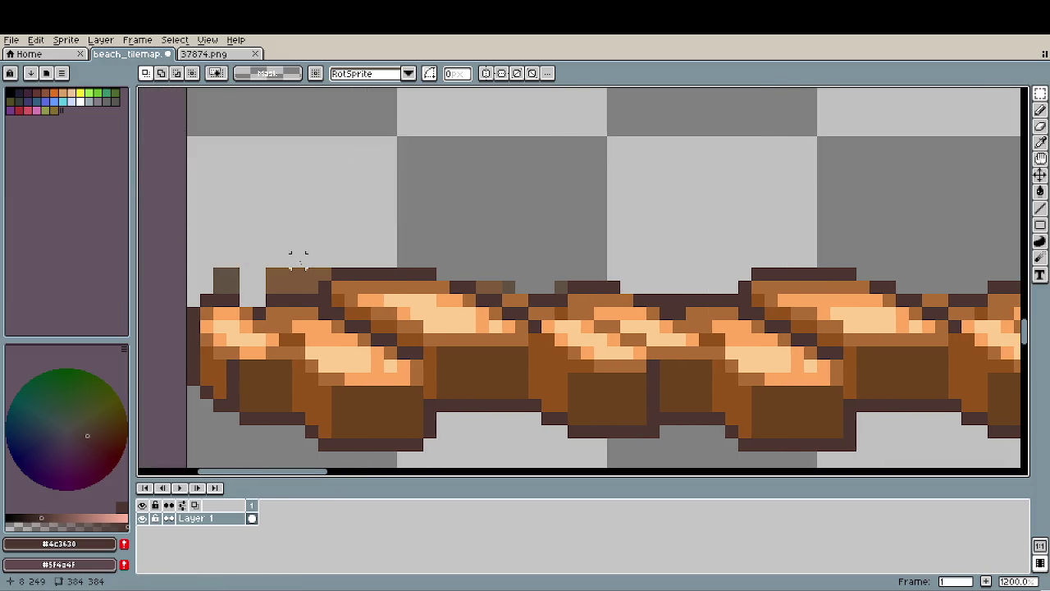
pyautogui.moveTo(333, 285); pyautogui.dragTo(187, 202)
pyautogui.press('Delete')
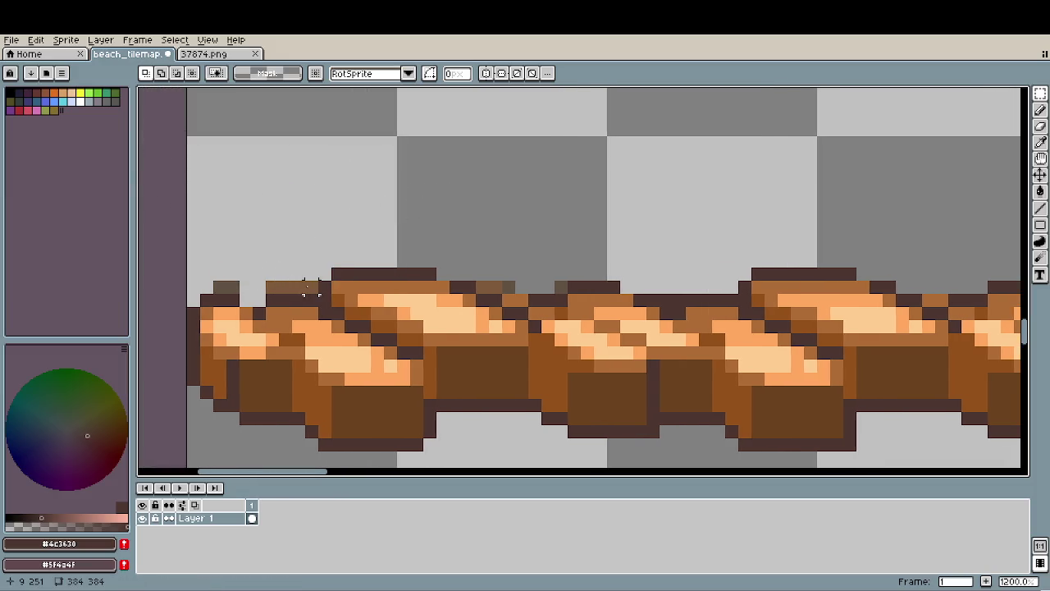
pyautogui.moveTo(318, 297); pyautogui.dragTo(187, 217)
pyautogui.press('Delete')
pyautogui.scroll(-4, 359, 315)
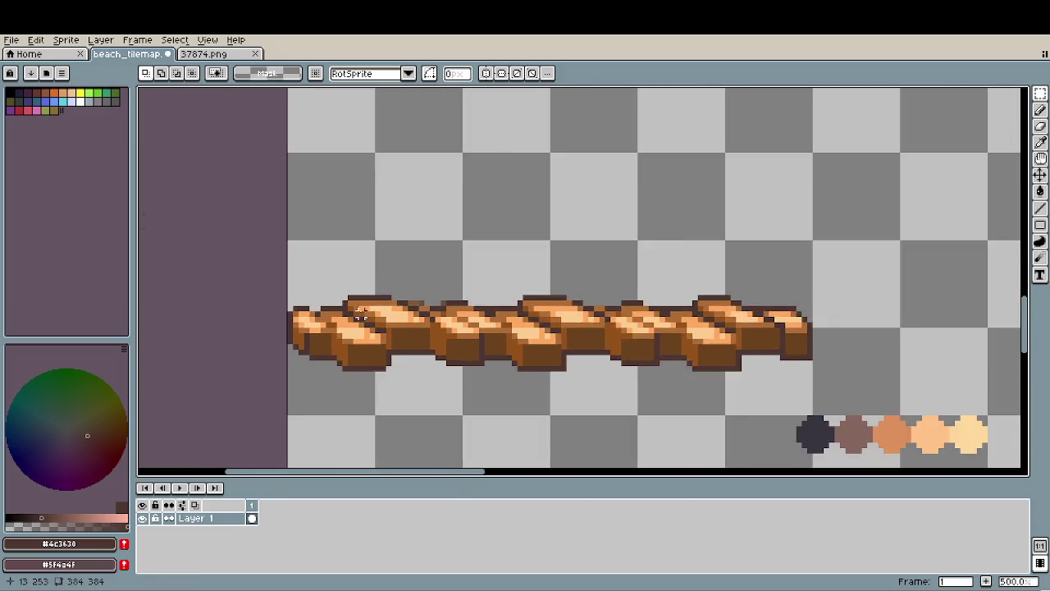
pyautogui.scroll(-3, 359, 315)
pyautogui.scroll(4, 389, 332)
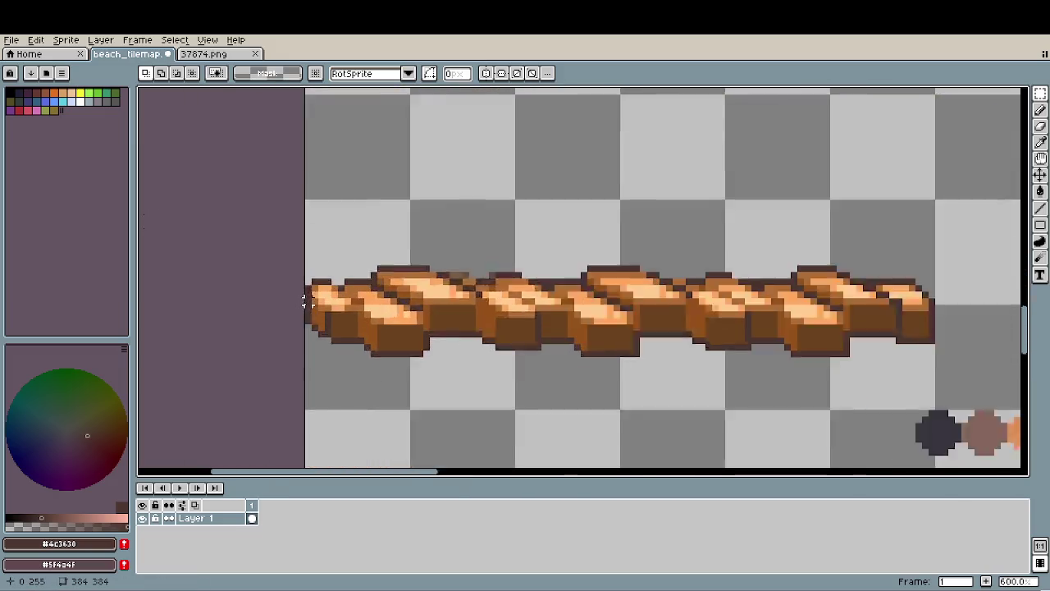
pyautogui.scroll(4, 361, 295)
pyautogui.click(365, 255)
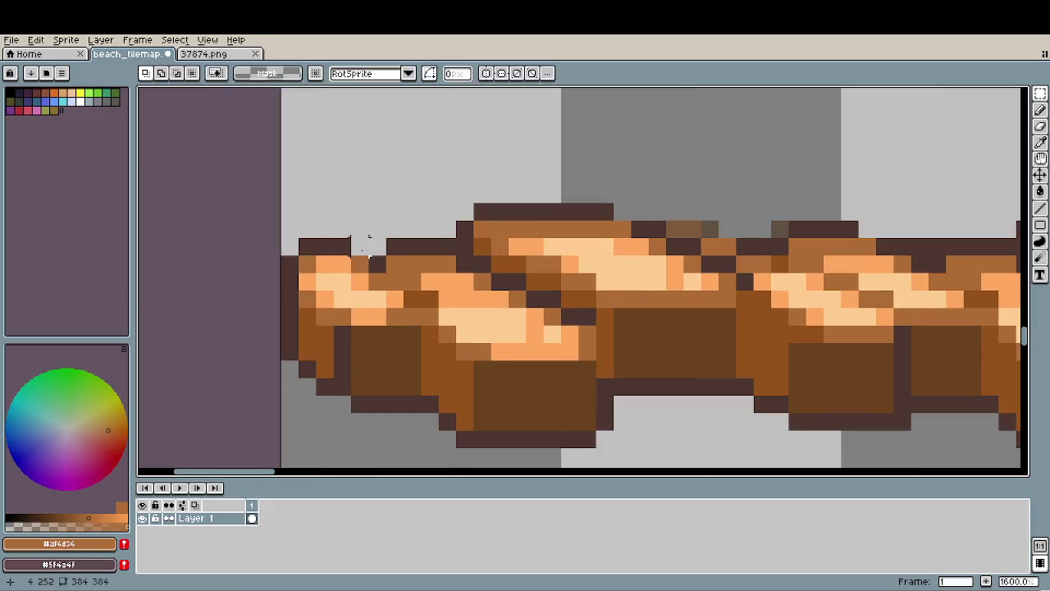
pyautogui.scroll(-3, 377, 252)
pyautogui.scroll(-2, 458, 325)
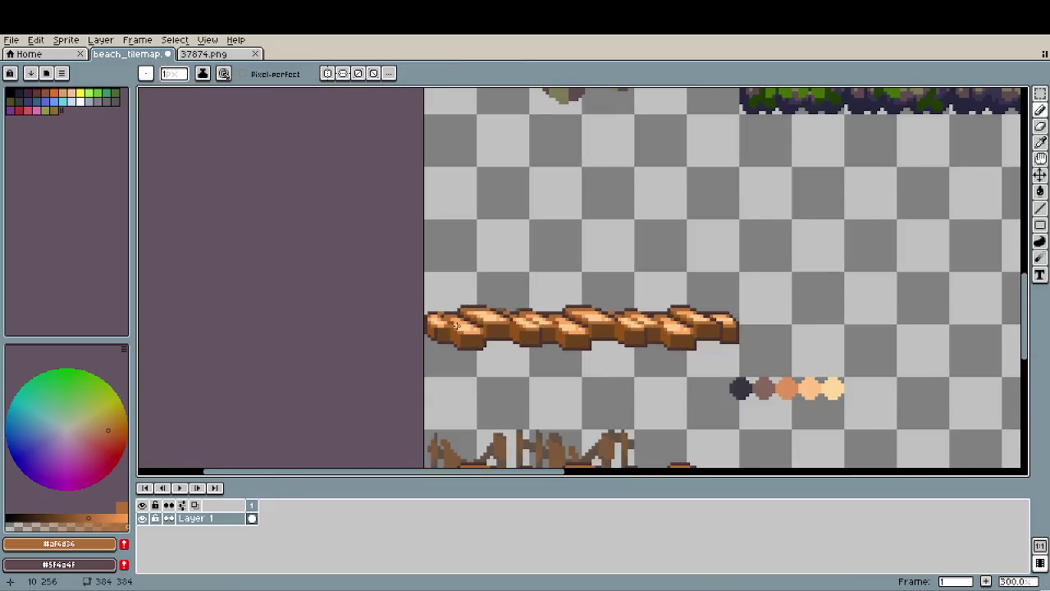
pyautogui.scroll(-1, 492, 337)
pyautogui.scroll(-1, 562, 355)
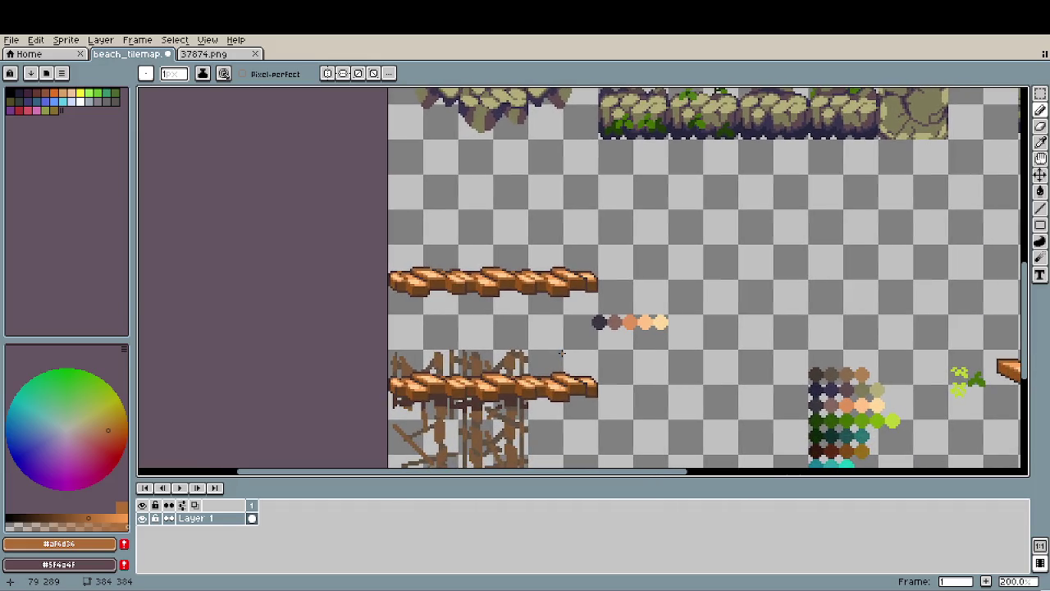
pyautogui.scroll(3, 562, 353)
pyautogui.scroll(2, 590, 293)
pyautogui.scroll(3, 603, 246)
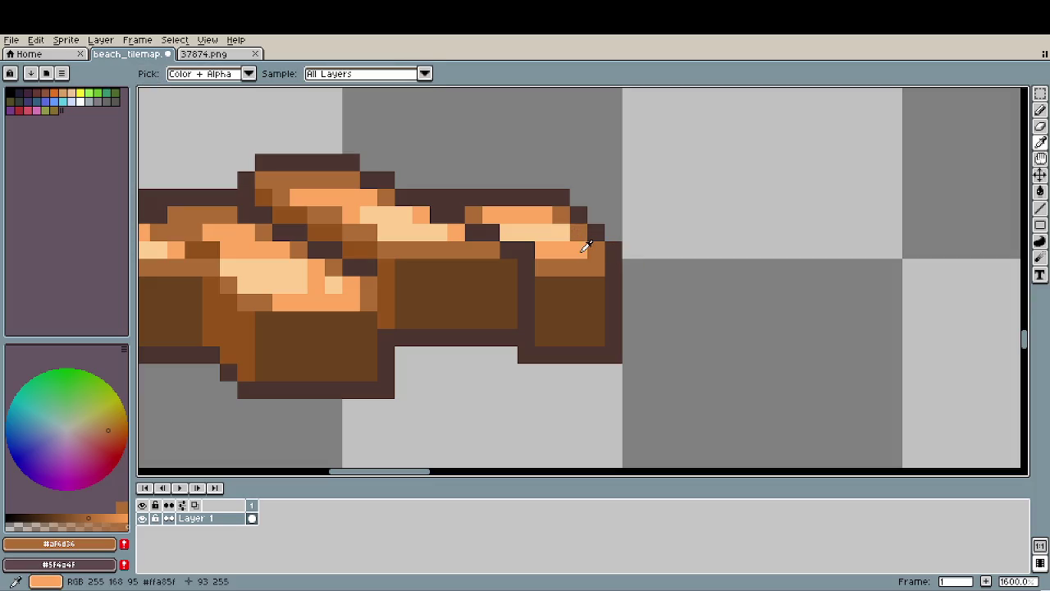
pyautogui.keyDown('alt'); pyautogui.click(560, 233); pyautogui.keyUp('alt')
pyautogui.scroll(-3, 498, 297)
pyautogui.scroll(-2, 498, 297)
pyautogui.scroll(-2, 498, 297)
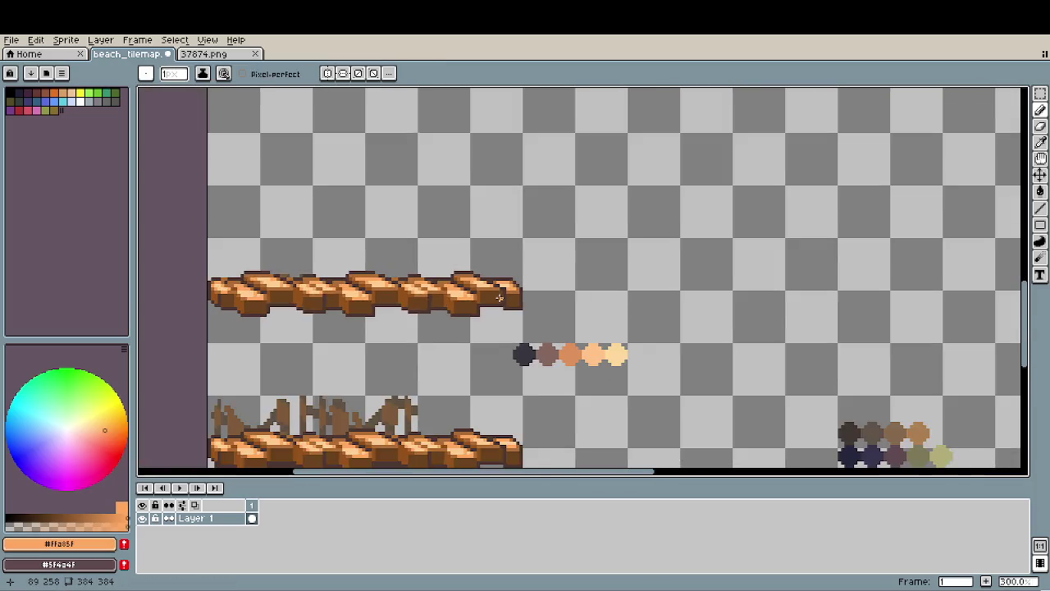
pyautogui.scroll(-1, 498, 297)
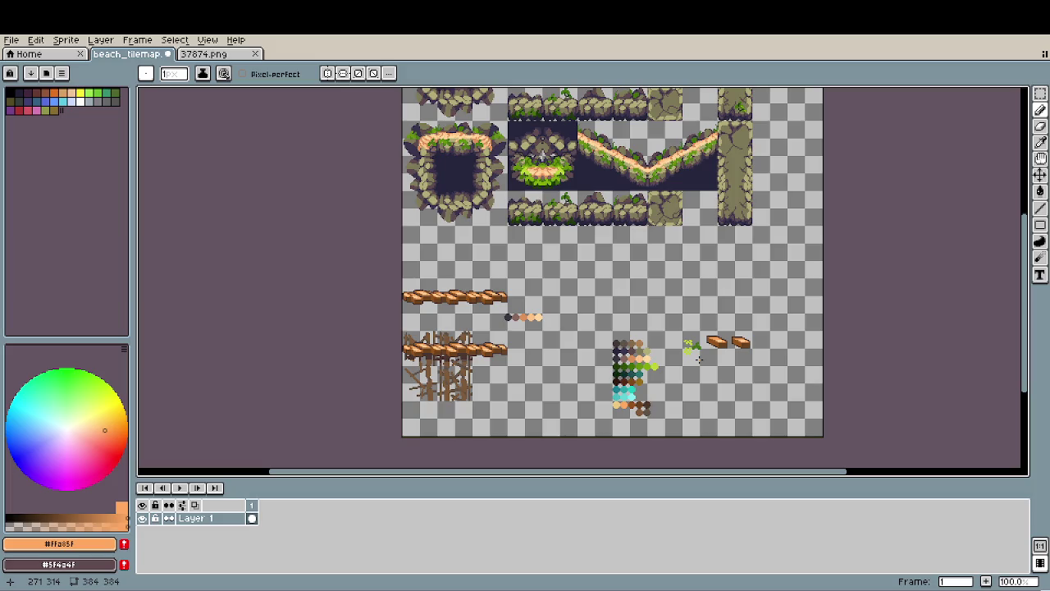
pyautogui.hscroll(-2, 640, 328)
pyautogui.scroll(-1, 577, 288)
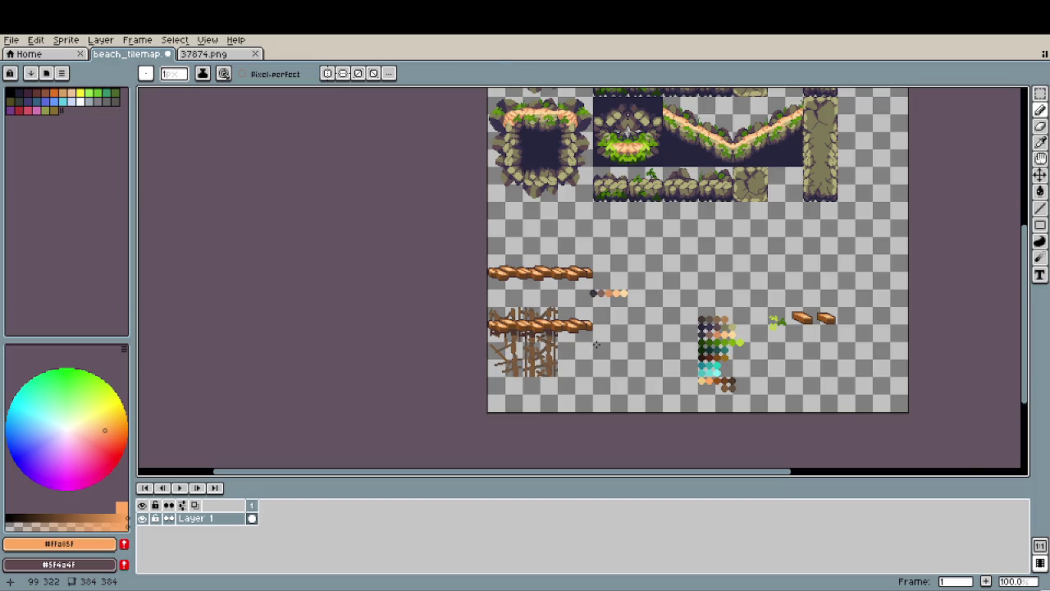
pyautogui.scroll(1, 594, 345)
pyautogui.moveTo(508, 359); pyautogui.dragTo(509, 348)
pyautogui.scroll(-1, 509, 347)
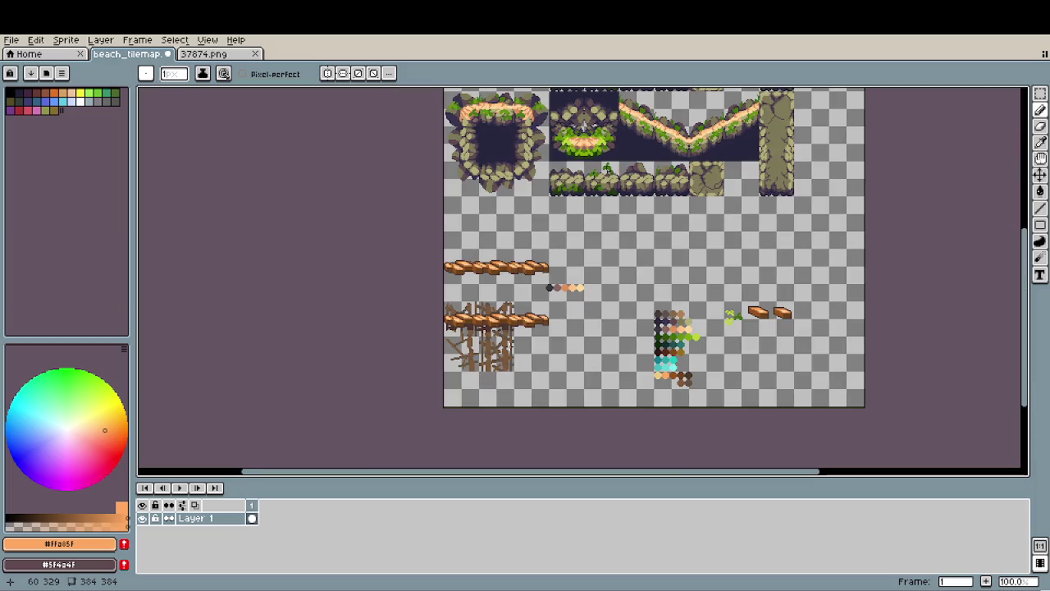
pyautogui.scroll(2, 552, 362)
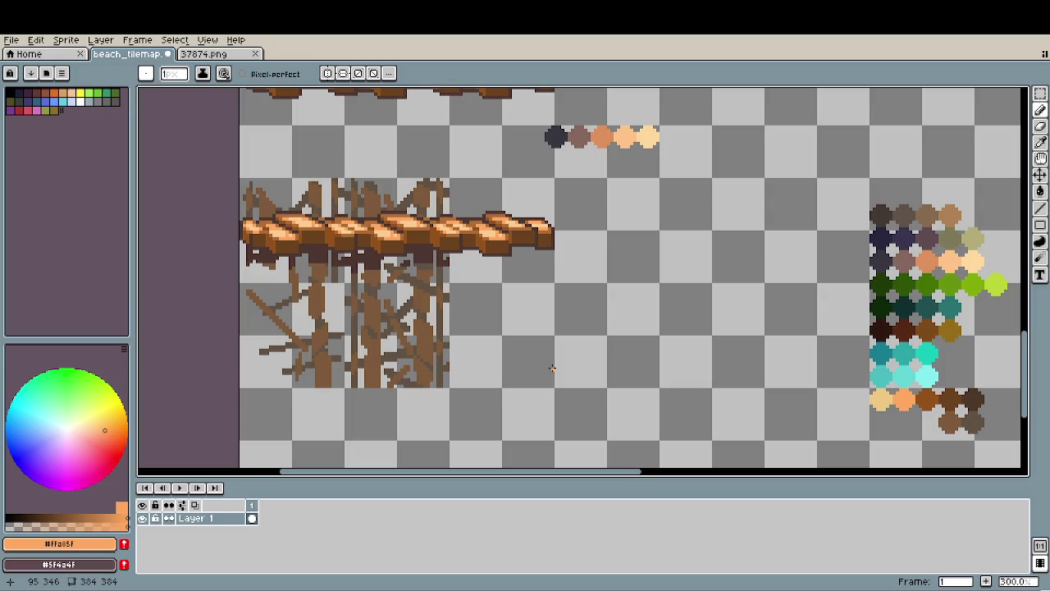
pyautogui.scroll(2, 467, 273)
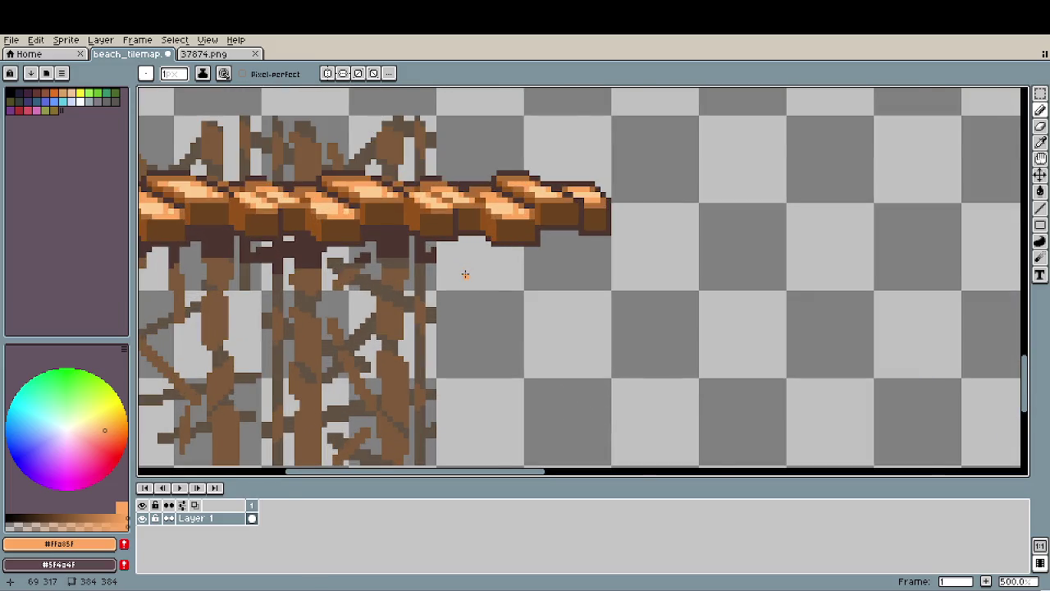
pyautogui.scroll(-2, 465, 273)
pyautogui.scroll(-1, 465, 275)
pyautogui.scroll(-1, 464, 276)
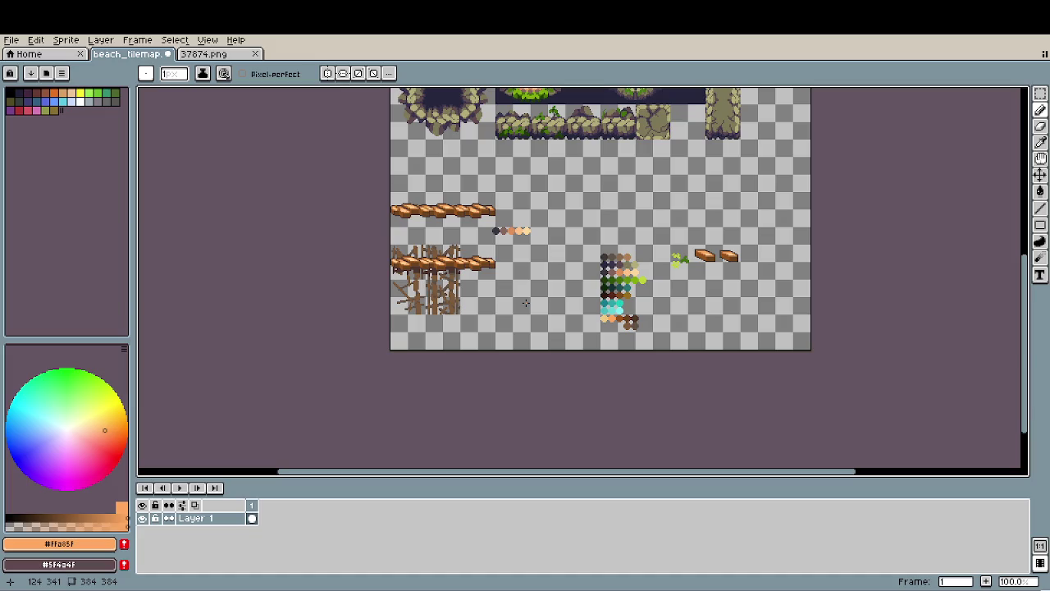
pyautogui.scroll(1, 525, 302)
pyautogui.scroll(2, 460, 308)
pyautogui.scroll(1, 435, 314)
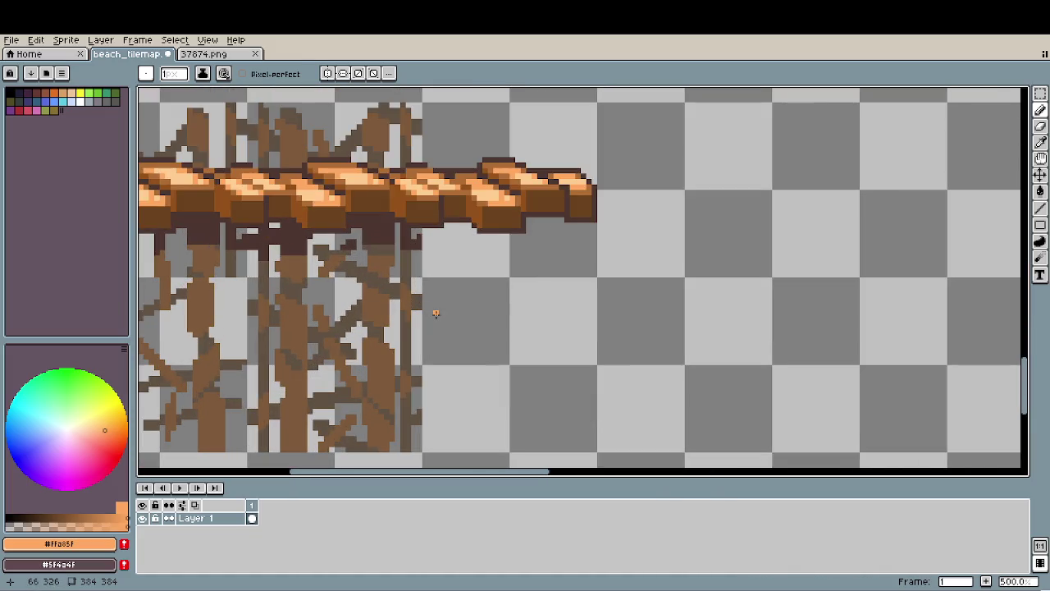
pyautogui.hscroll(-1, 468, 310)
pyautogui.hscroll(-3, 574, 304)
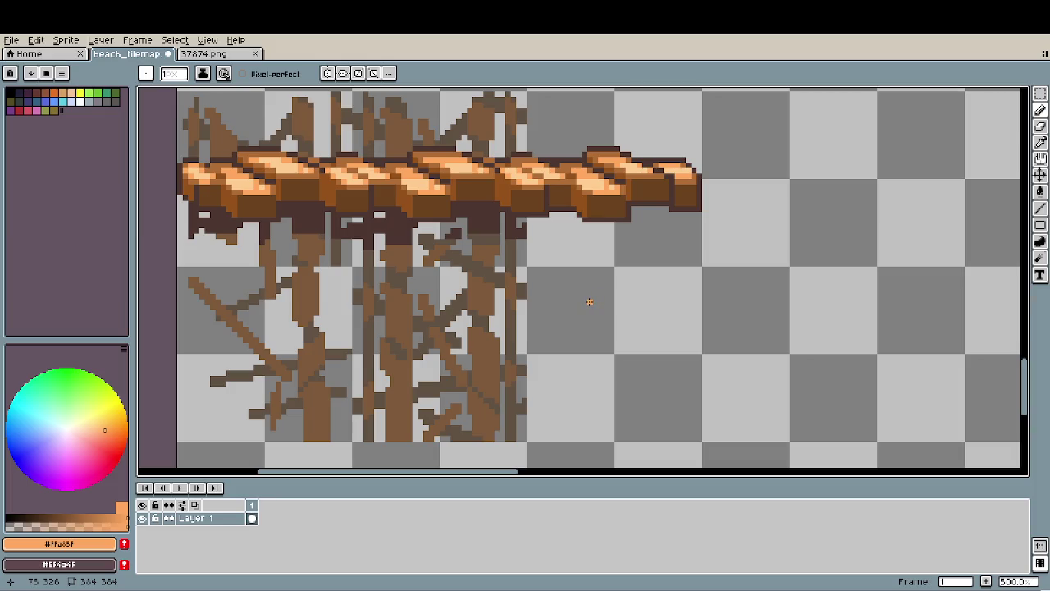
pyautogui.press('e')
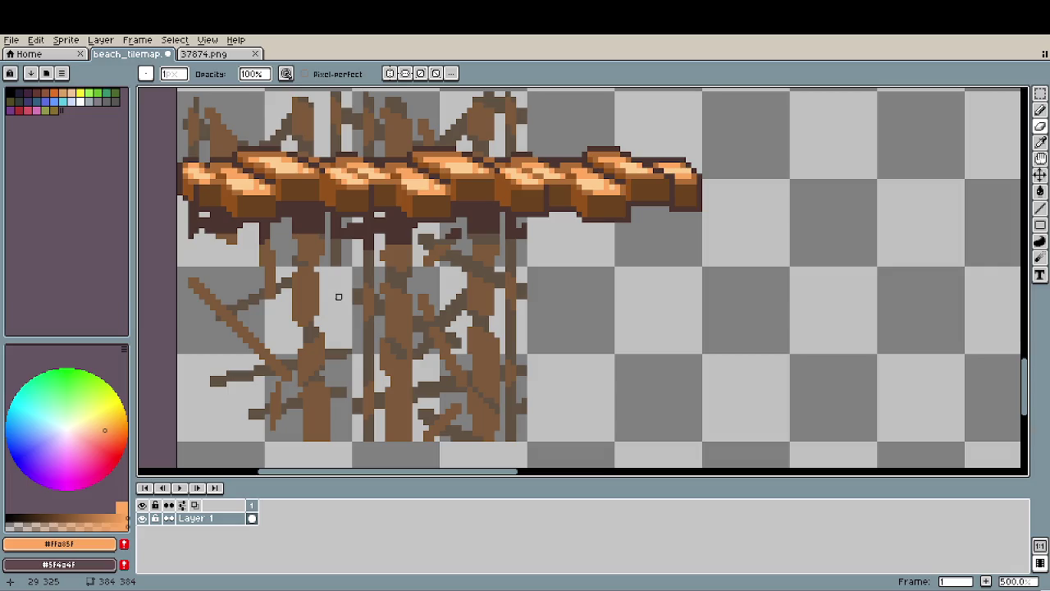
# Move a marquee-selected block of supports beneath the braced plank's bare right end.
pyautogui.scroll(2, 690, 271)
pyautogui.scroll(-1, 668, 300)
pyautogui.scroll(-1, 664, 308)
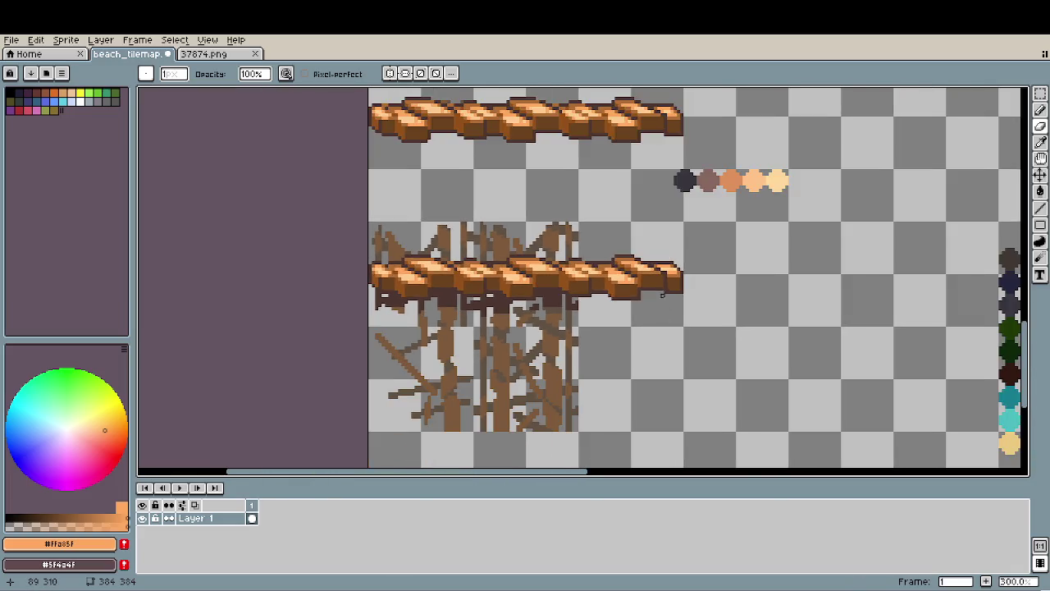
pyautogui.press('m')
pyautogui.moveTo(464, 314)
pyautogui.mouseDown()
pyautogui.moveTo(483, 319)
pyautogui.moveTo(558, 411)
pyautogui.moveTo(685, 380)
pyautogui.moveTo(655, 385)
pyautogui.mouseUp()
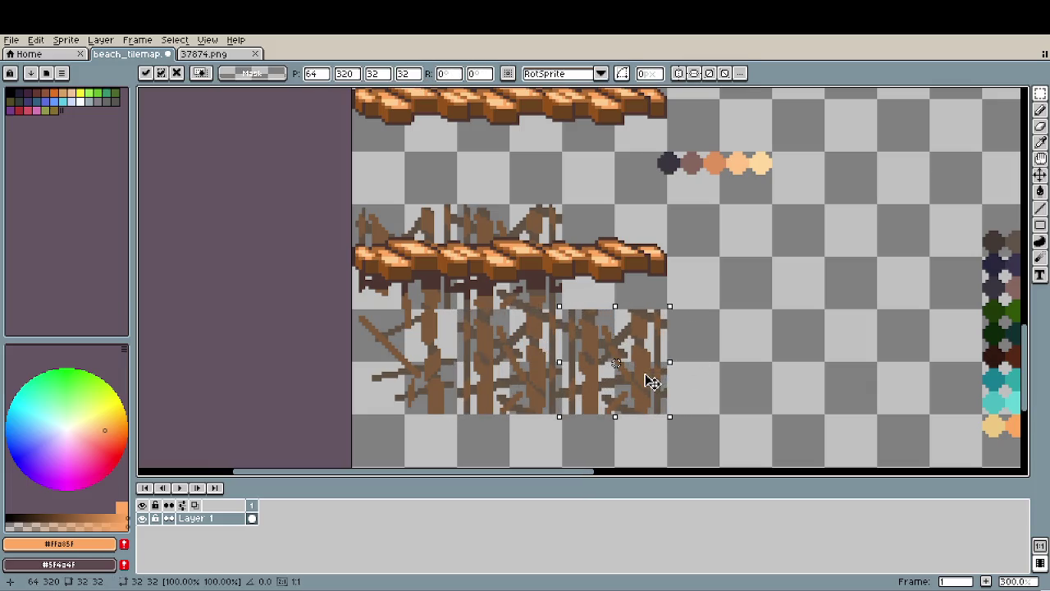
pyautogui.click(751, 364)
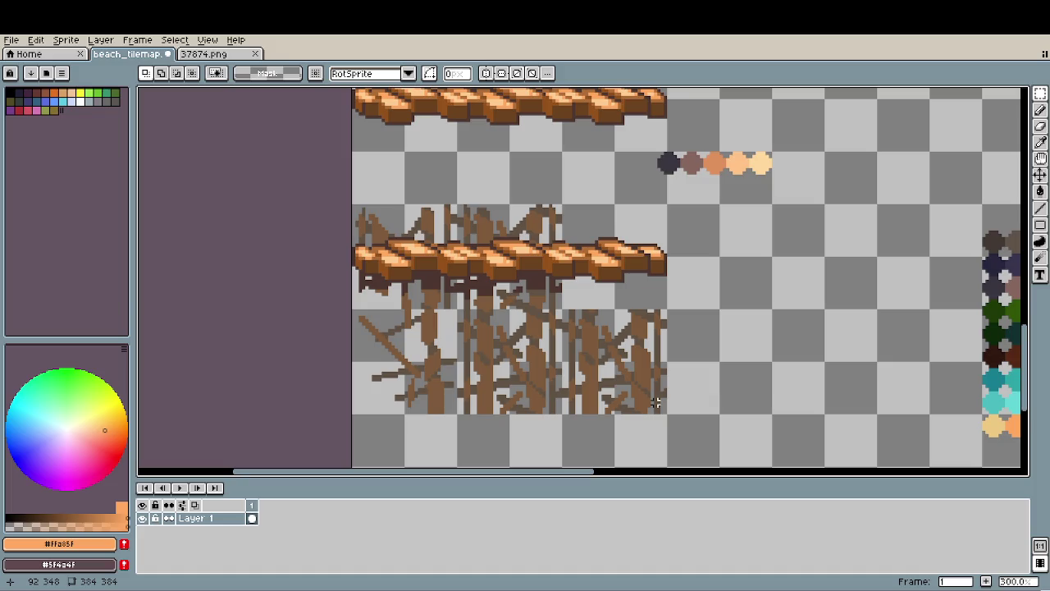
pyautogui.scroll(-1, 703, 394)
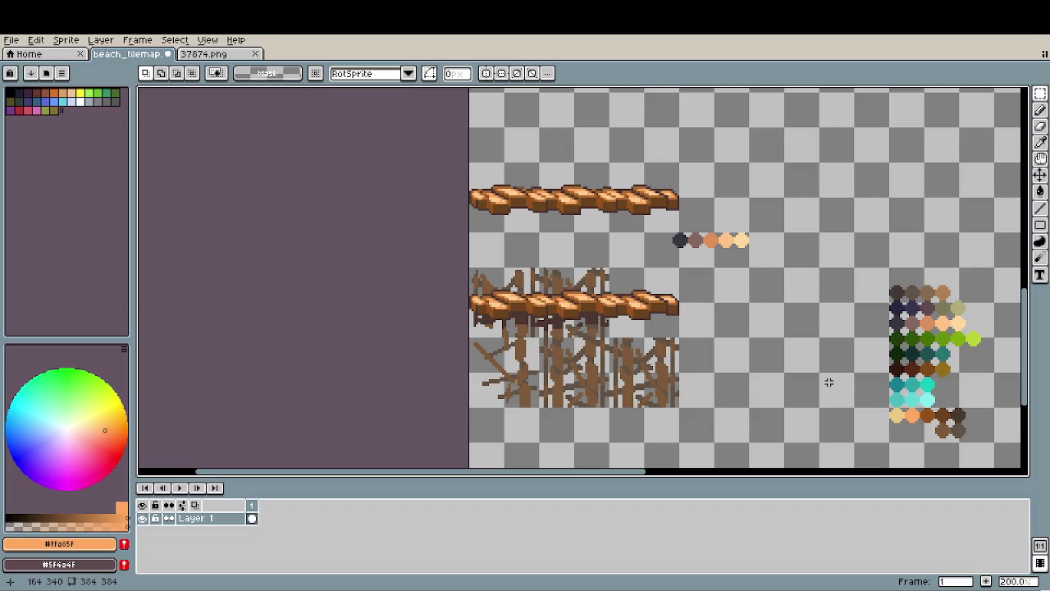
pyautogui.scroll(2, 727, 386)
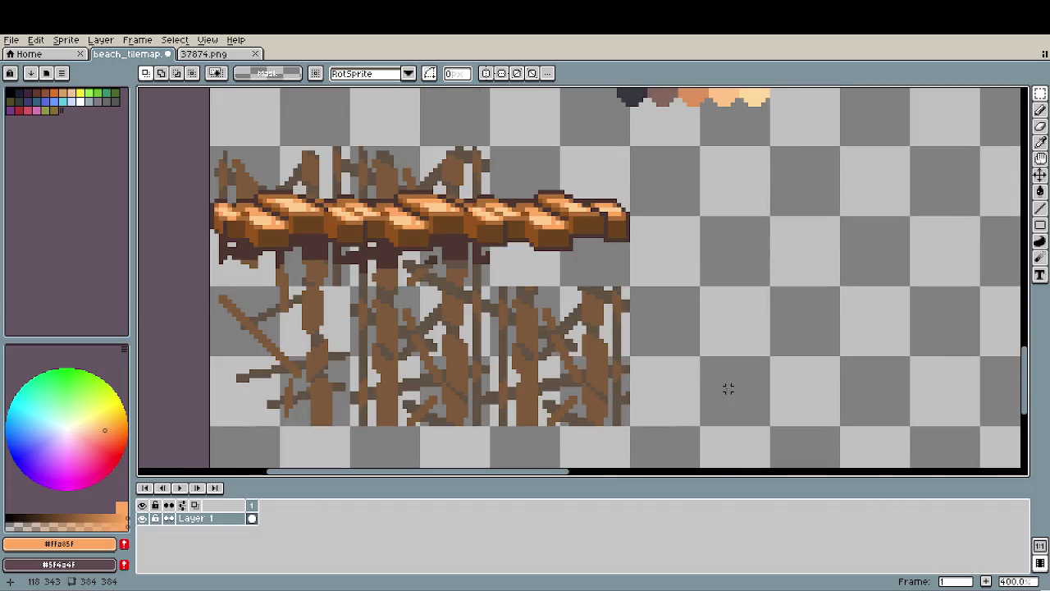
pyautogui.moveTo(561, 286)
pyautogui.mouseDown()
pyautogui.moveTo(629, 352)
pyautogui.moveTo(630, 426)
pyautogui.mouseUp()
# Trim the stray pixels from the supports' ragged right and lower-right edges.
pyautogui.press('Delete')
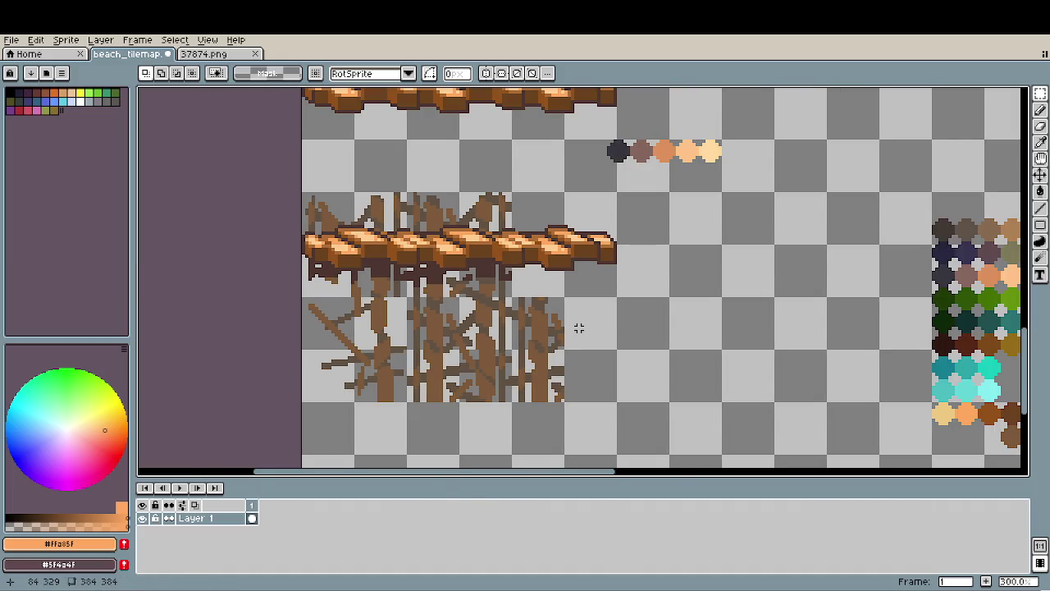
pyautogui.scroll(-1, 577, 333)
pyautogui.scroll(-1, 574, 333)
pyautogui.scroll(1, 574, 334)
pyautogui.scroll(1, 567, 368)
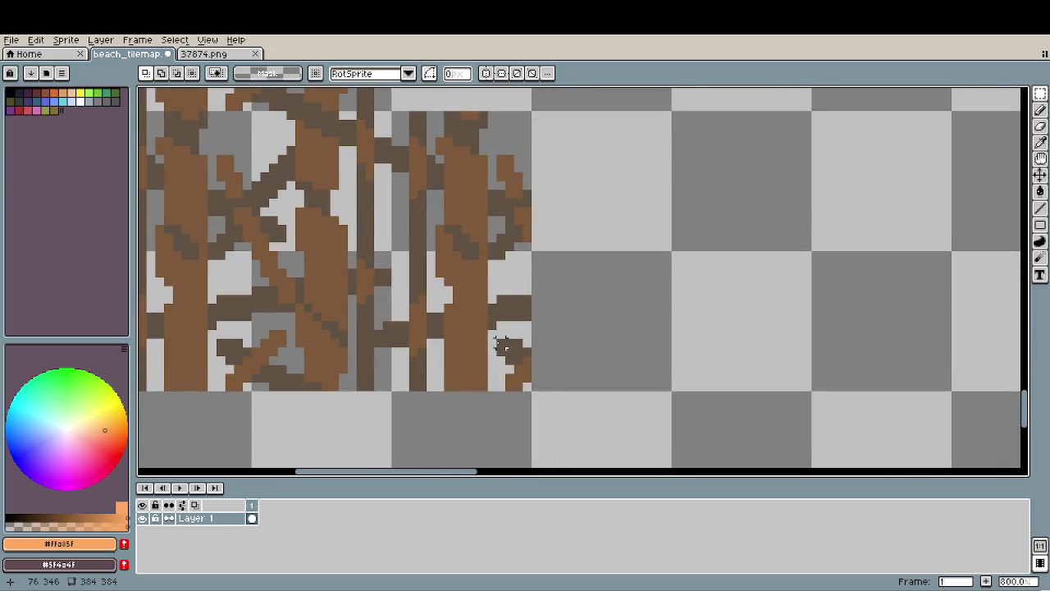
pyautogui.moveTo(493, 336); pyautogui.dragTo(557, 406)
pyautogui.press('Delete')
pyautogui.hotkey('ctrl', 'd')
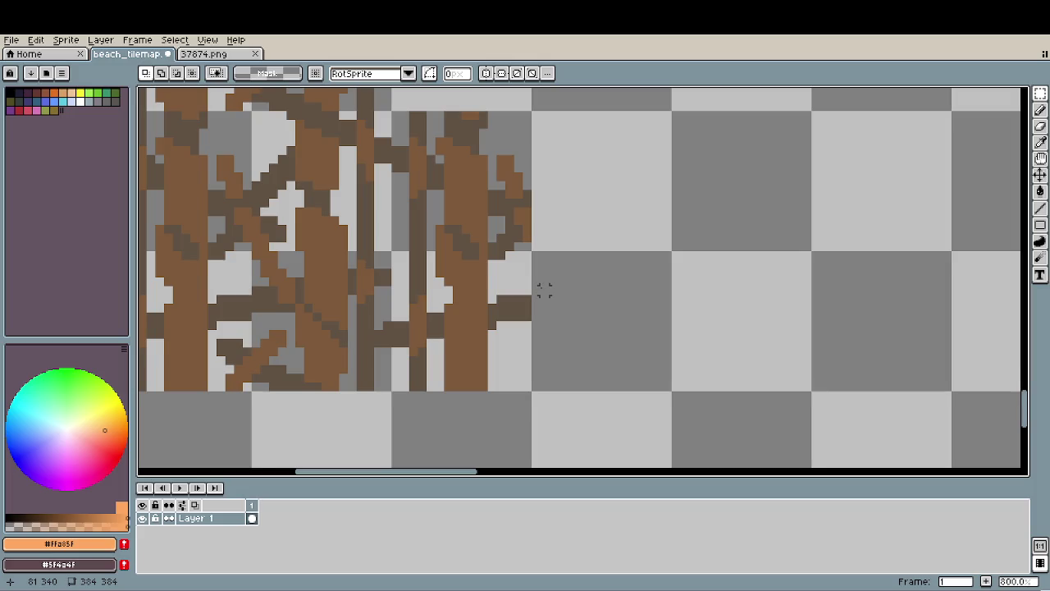
# Sample the supports' dark brown and draw the first dark vertical posts under the plank.
pyautogui.scroll(1, 544, 290)
pyautogui.scroll(2, 591, 302)
pyautogui.scroll(1, 558, 254)
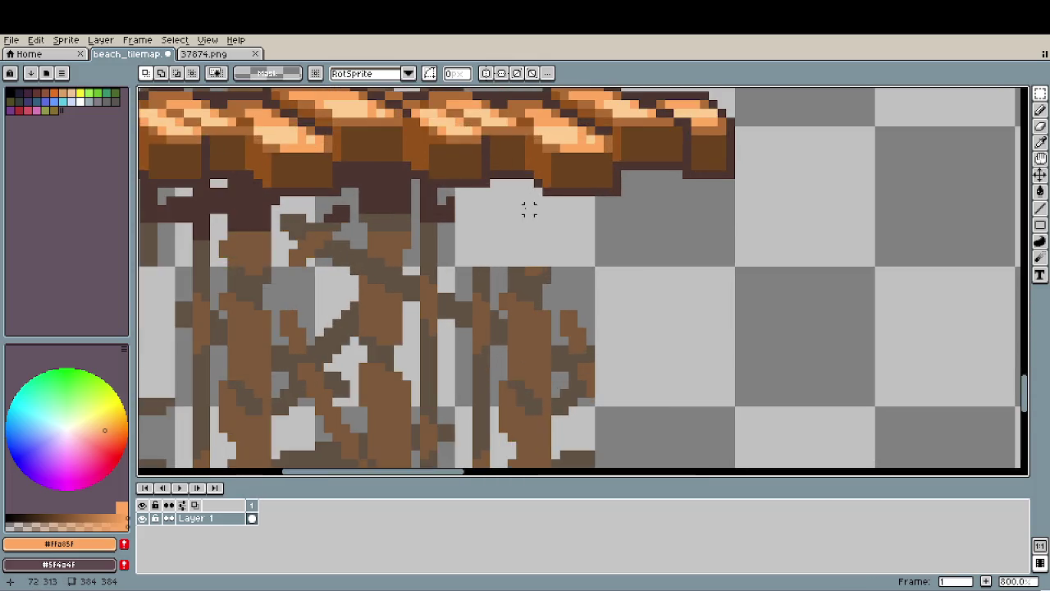
pyautogui.scroll(1, 529, 210)
pyautogui.scroll(1, 520, 351)
pyautogui.press('i')
pyautogui.click(514, 359)
pyautogui.press('b')
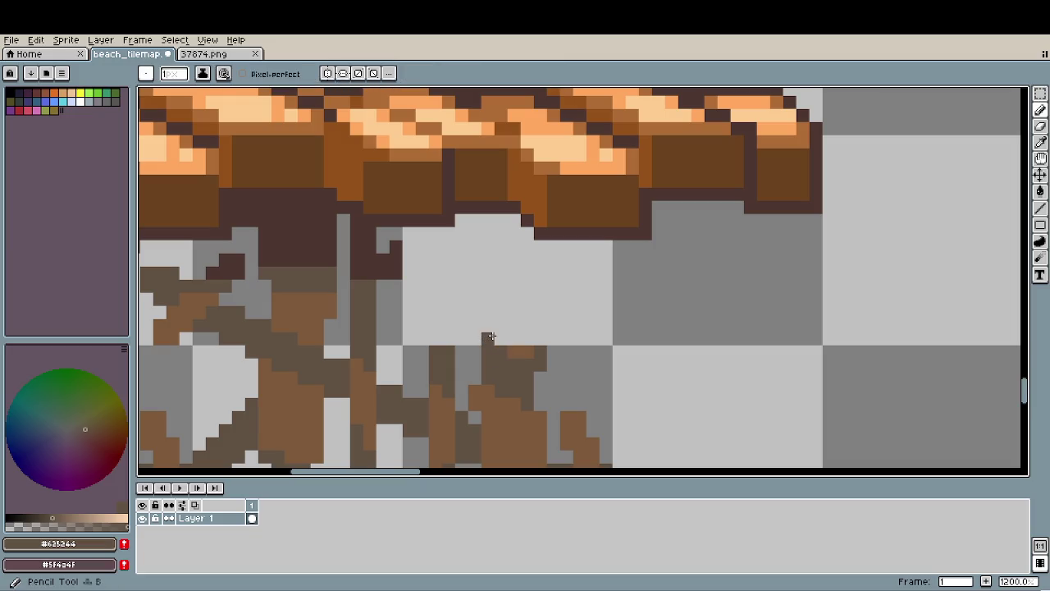
pyautogui.keyDown('shift'); pyautogui.click(488, 218); pyautogui.keyUp('shift')
pyautogui.click(540, 246)
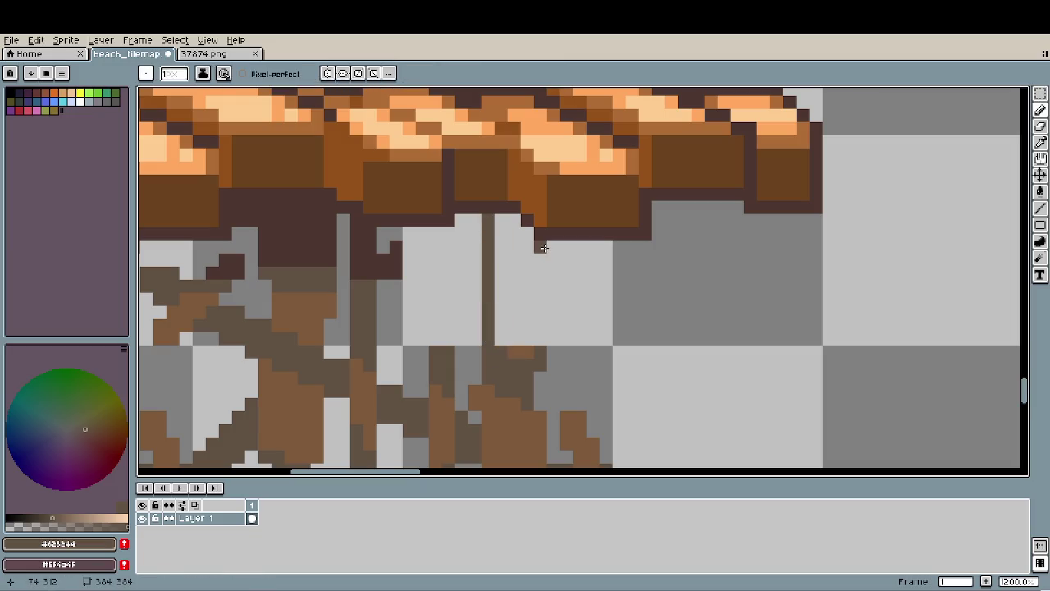
pyautogui.moveTo(544, 248); pyautogui.dragTo(541, 342)
# Extend the dark posts to their bases, add another post and a short connecting stroke.
pyautogui.press('g')
pyautogui.click(503, 299)
pyautogui.press('b')
pyautogui.click(444, 337)
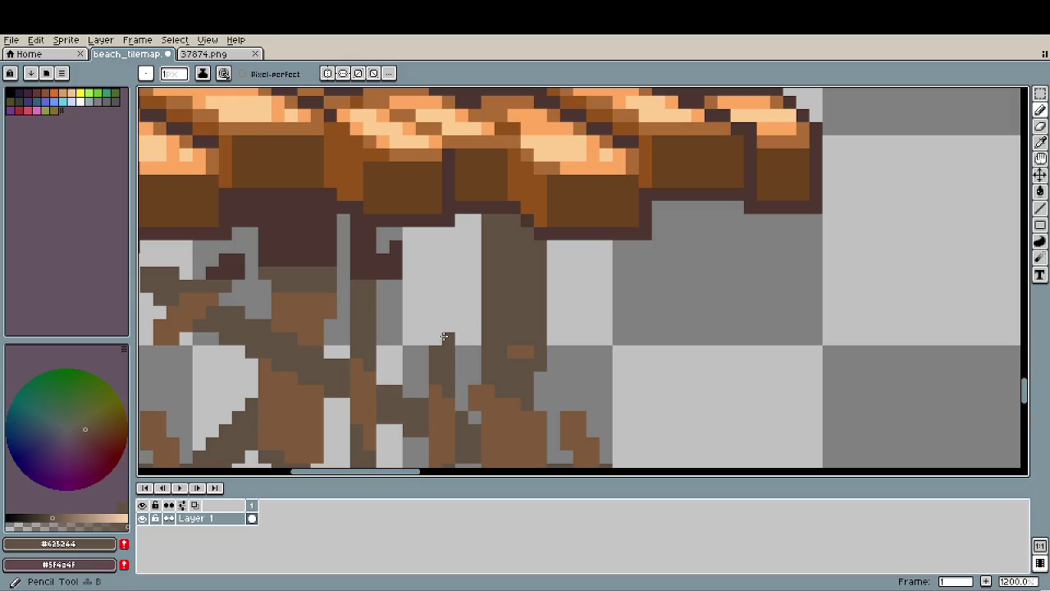
pyautogui.keyDown('shift'); pyautogui.click(435, 243); pyautogui.keyUp('shift')
pyautogui.click(423, 233)
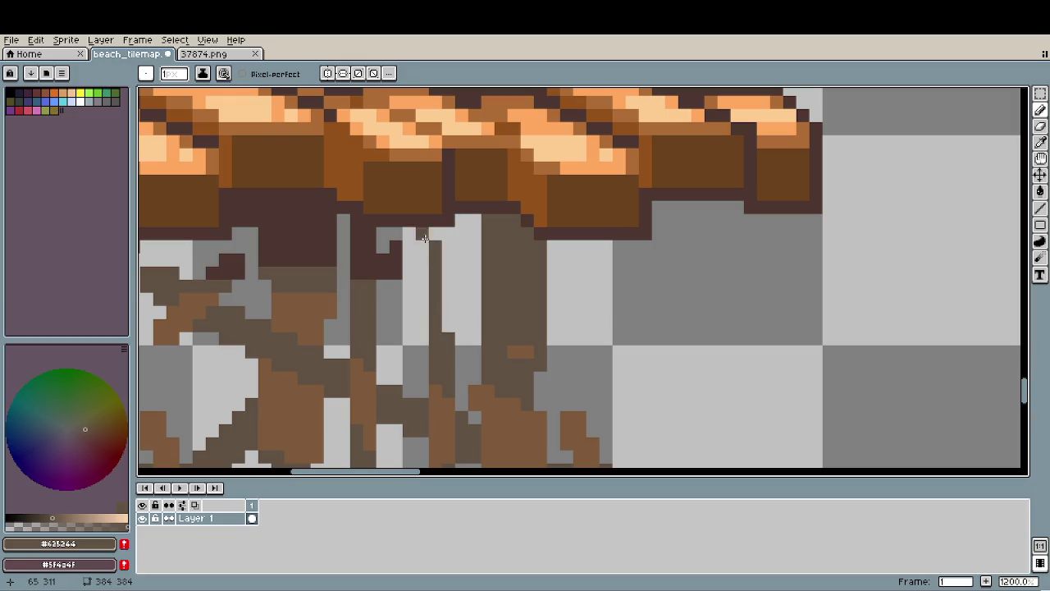
pyautogui.moveTo(449, 231); pyautogui.dragTo(449, 336)
pyautogui.keyDown('alt'); pyautogui.click(392, 262); pyautogui.keyUp('alt')
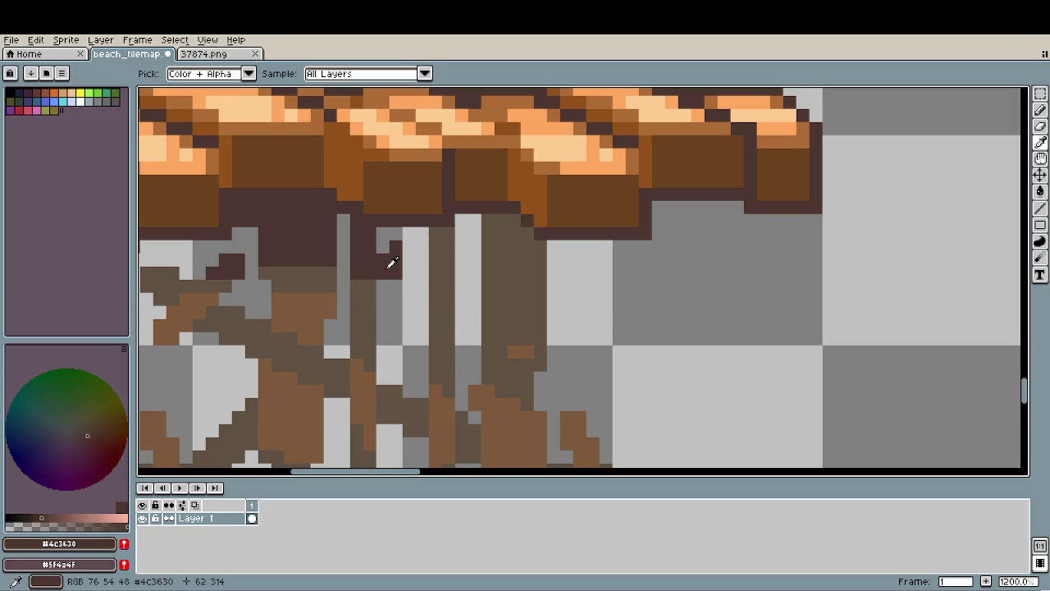
pyautogui.moveTo(436, 260); pyautogui.dragTo(449, 260)
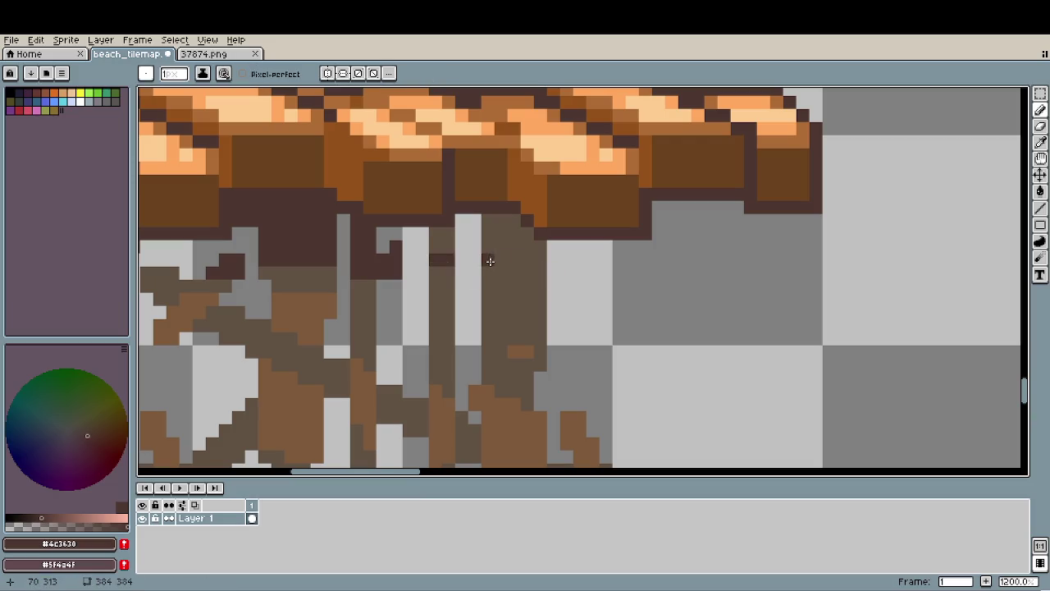
pyautogui.press('g')
pyautogui.scroll(-1, 510, 348)
# Undo the oversized dark fill and pencil a few dark brown pixels onto the support posts.
pyautogui.scroll(-4, 510, 348)
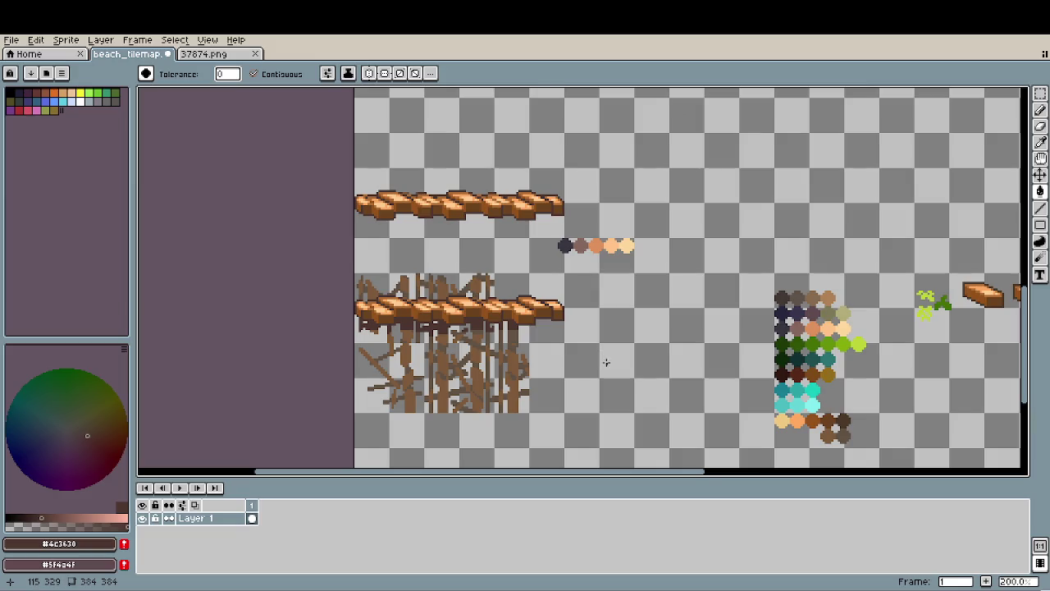
pyautogui.scroll(2, 606, 362)
pyautogui.scroll(2, 574, 353)
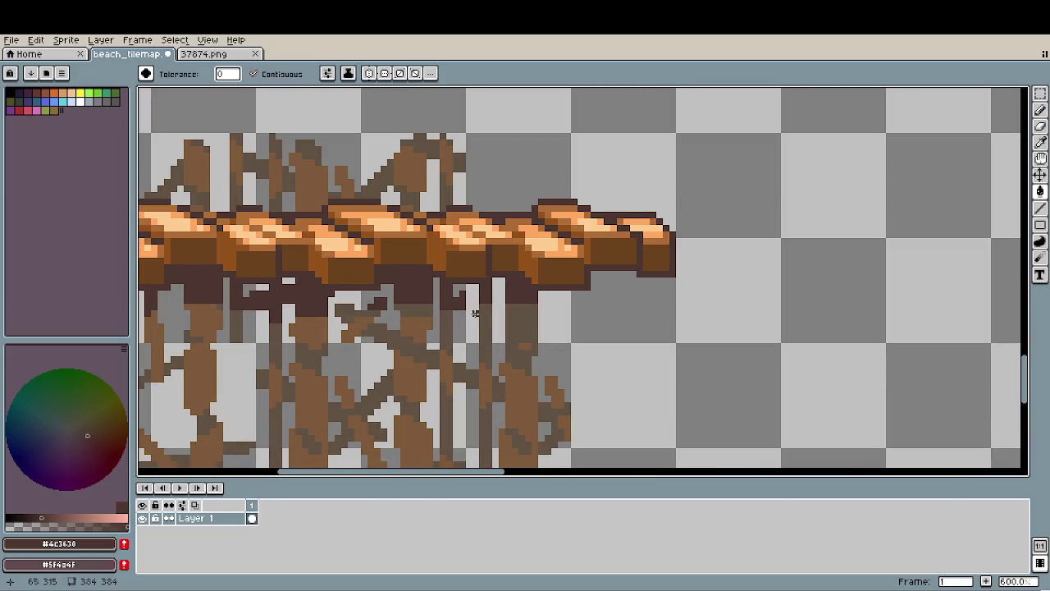
pyautogui.scroll(2, 529, 327)
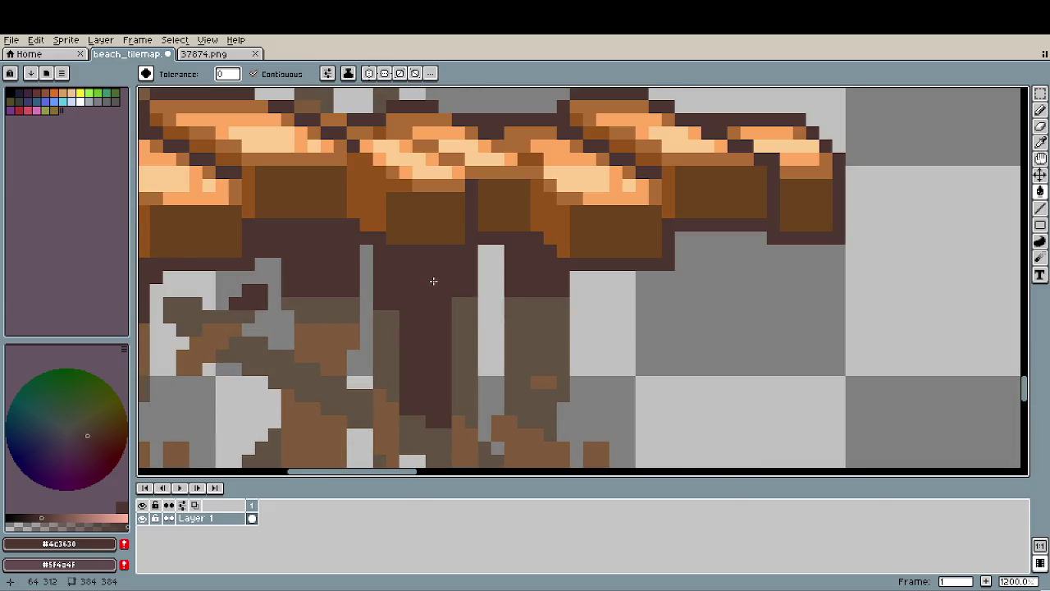
pyautogui.hotkey('ctrl', 'z')
pyautogui.press('b')
pyautogui.moveTo(435, 278); pyautogui.dragTo(442, 286)
pyautogui.click(432, 290)
pyautogui.click(485, 281)
pyautogui.scroll(-2, 481, 286)
pyautogui.scroll(-2, 492, 368)
pyautogui.scroll(-1, 602, 359)
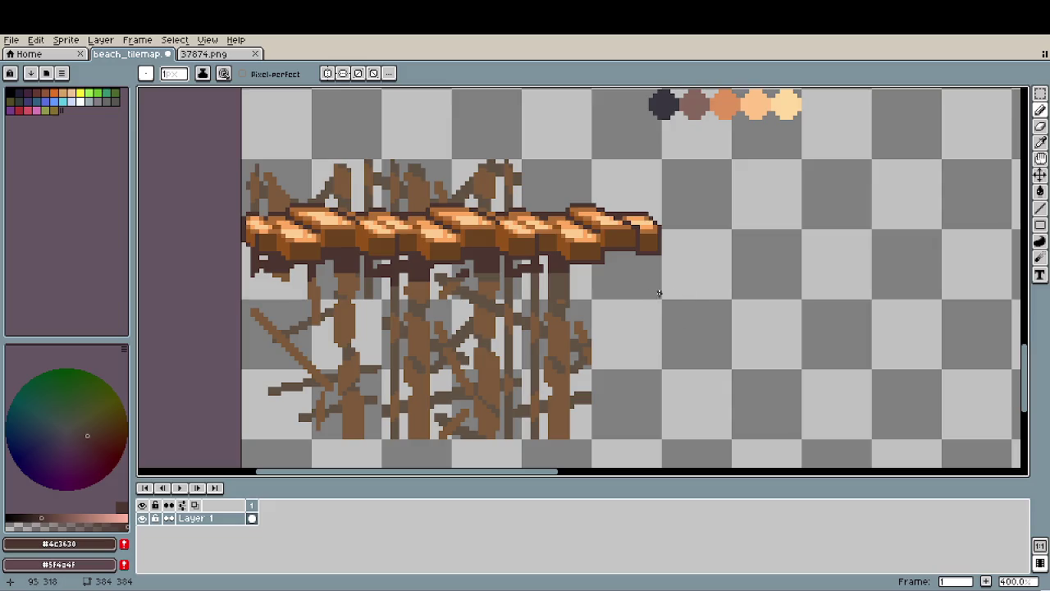
# Draw a 2-pixel dark brown diagonal brace under the plank's right end.
pyautogui.scroll(1, 623, 279)
pyautogui.scroll(1, 607, 274)
pyautogui.scroll(1, 640, 246)
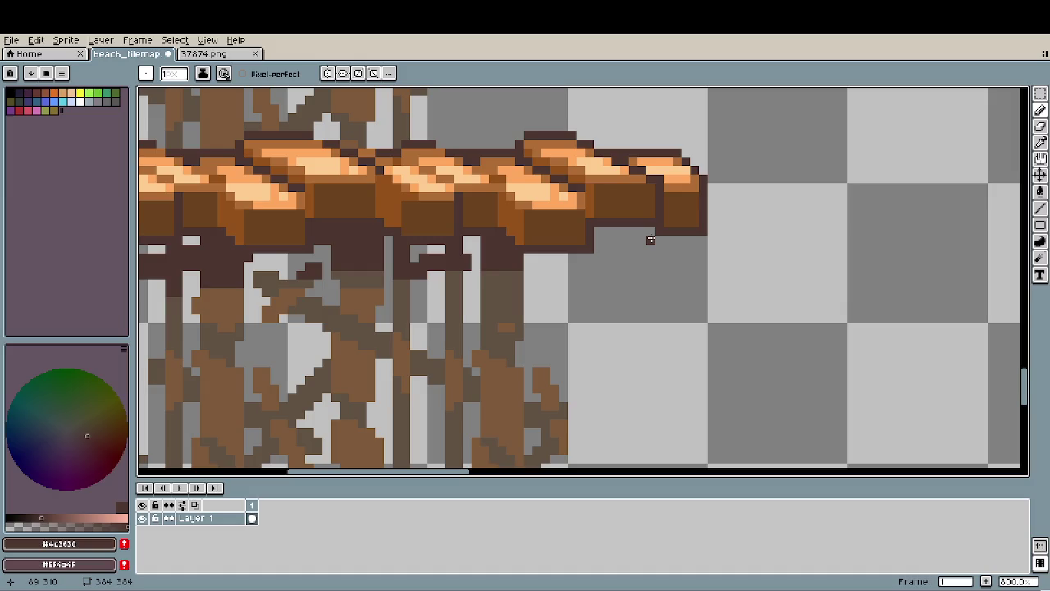
pyautogui.press('+')
pyautogui.keyDown('alt'); pyautogui.click(539, 315); pyautogui.keyUp('alt')
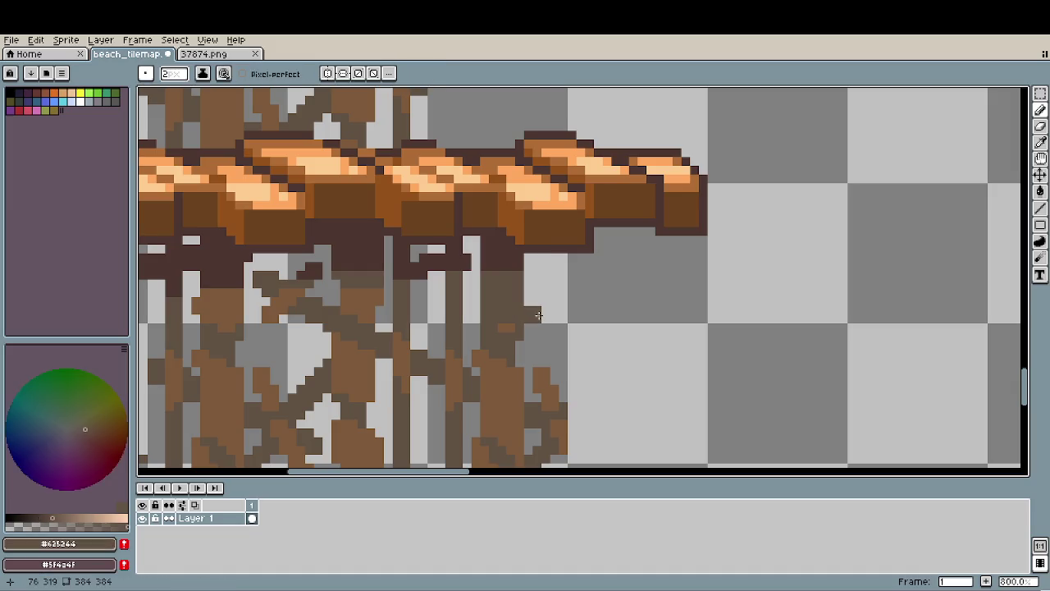
pyautogui.keyDown('shift'); pyautogui.click(676, 244); pyautogui.keyUp('shift')
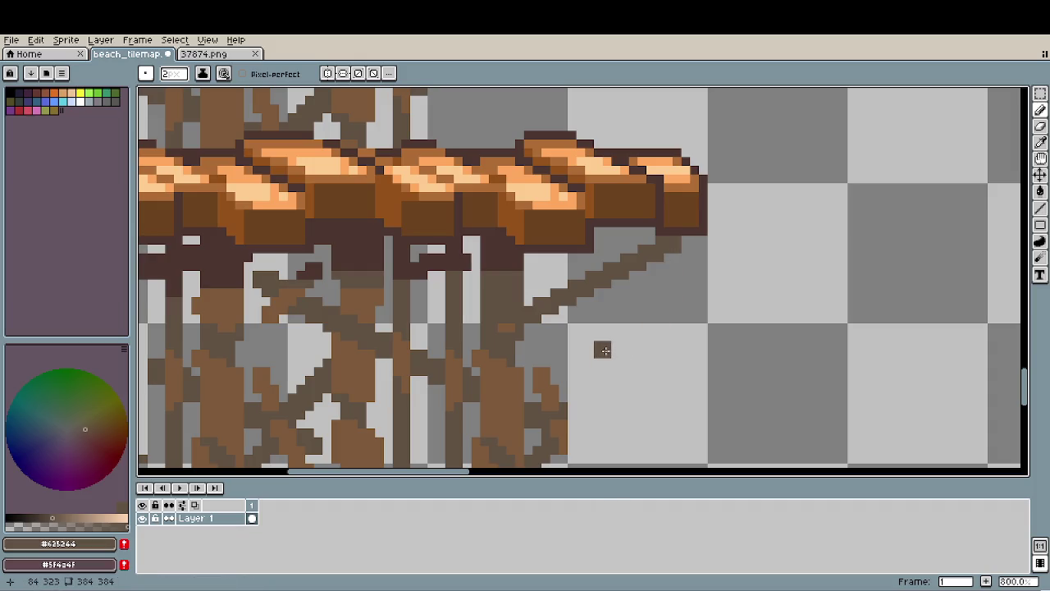
# Add a second diagonal brace in lighter support brown, then zoom out to check it.
pyautogui.press('i')
pyautogui.click(554, 362)
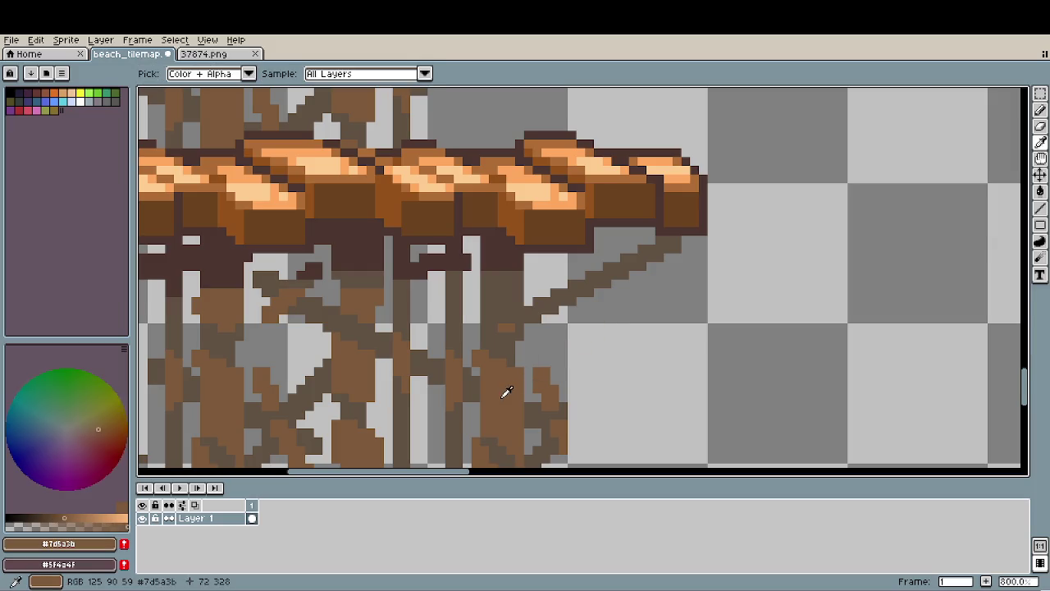
pyautogui.press('b')
pyautogui.click(564, 259)
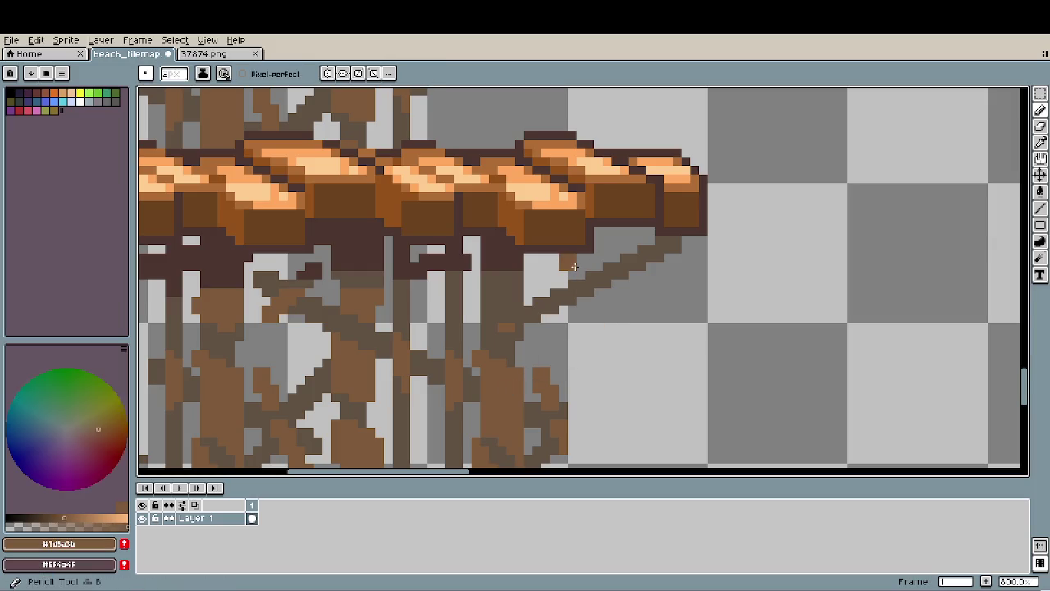
pyautogui.click(649, 342)
pyautogui.scroll(-1, 649, 342)
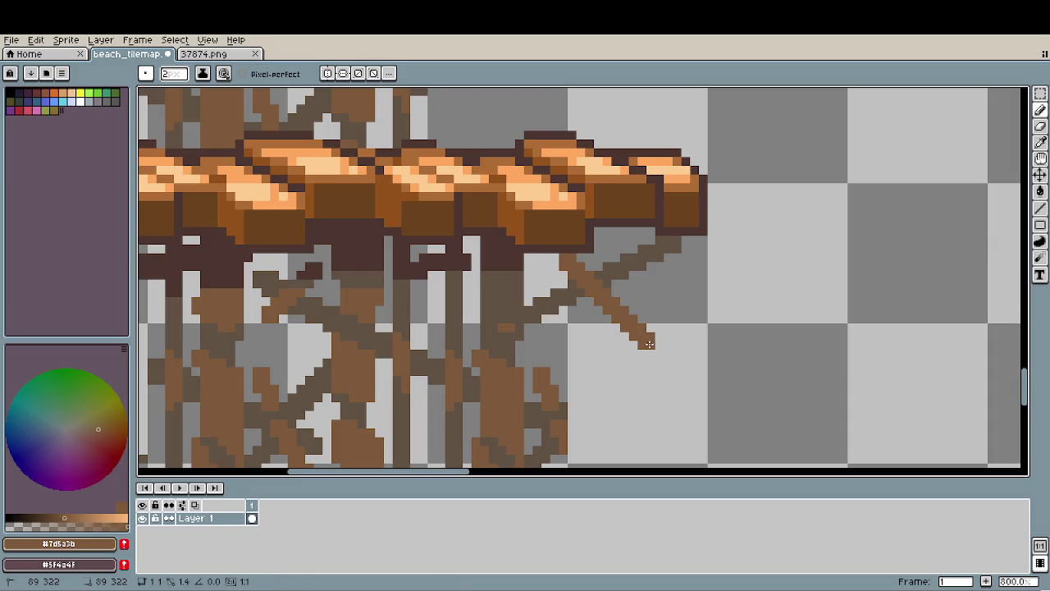
pyautogui.scroll(-1, 663, 391)
pyautogui.scroll(-2, 663, 391)
pyautogui.scroll(-1, 689, 394)
pyautogui.moveTo(688, 394); pyautogui.dragTo(688, 377)
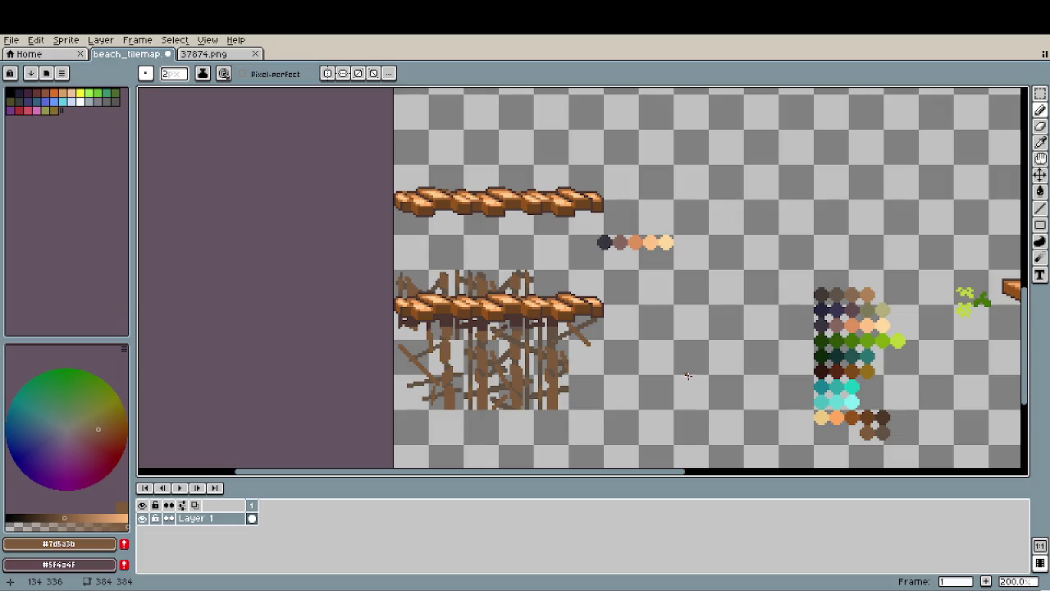
pyautogui.scroll(-2, 687, 375)
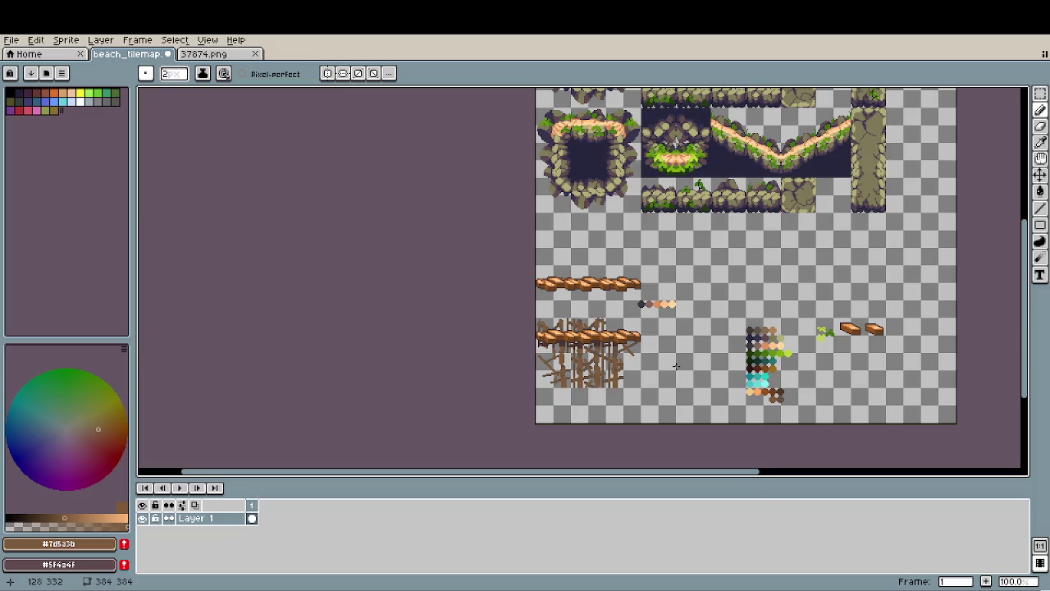
pyautogui.scroll(2, 626, 406)
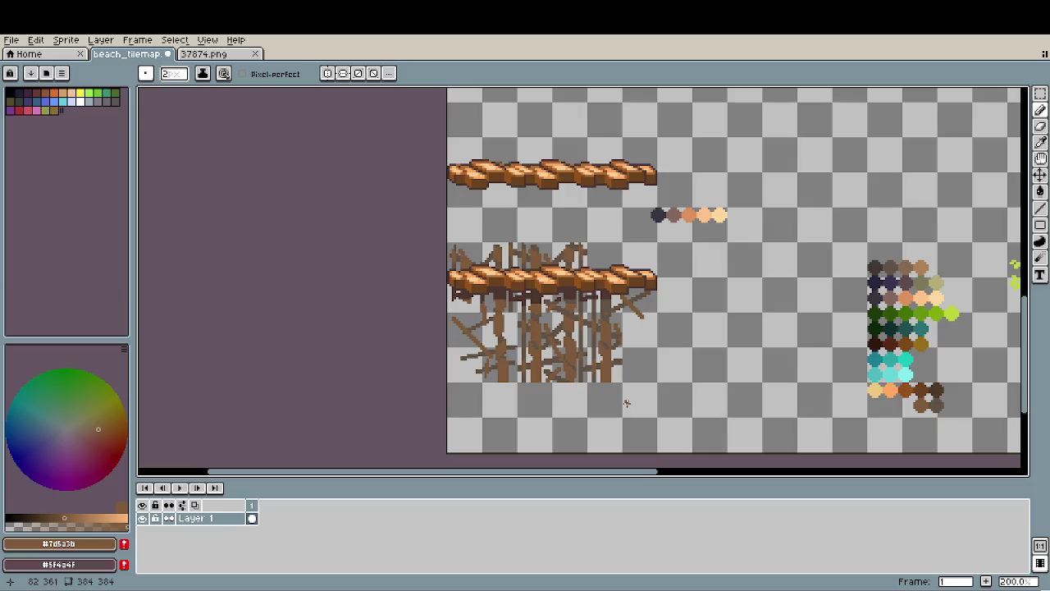
pyautogui.scroll(1, 626, 403)
pyautogui.scroll(2, 632, 386)
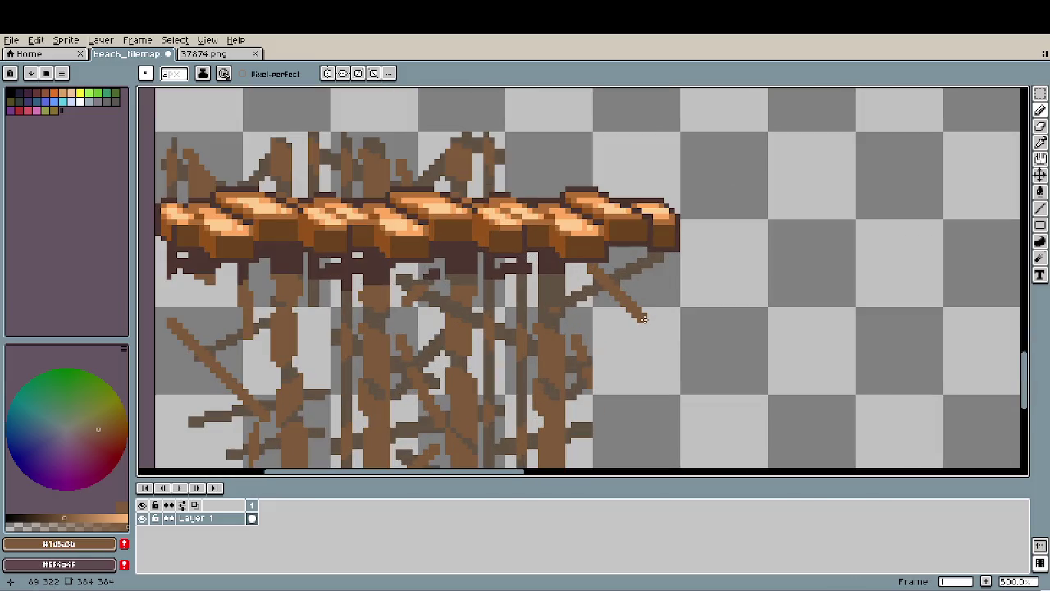
# Erase the brace's lower-right tip and a stray brown pixel beside it.
pyautogui.press('e')
pyautogui.moveTo(647, 322); pyautogui.dragTo(629, 293)
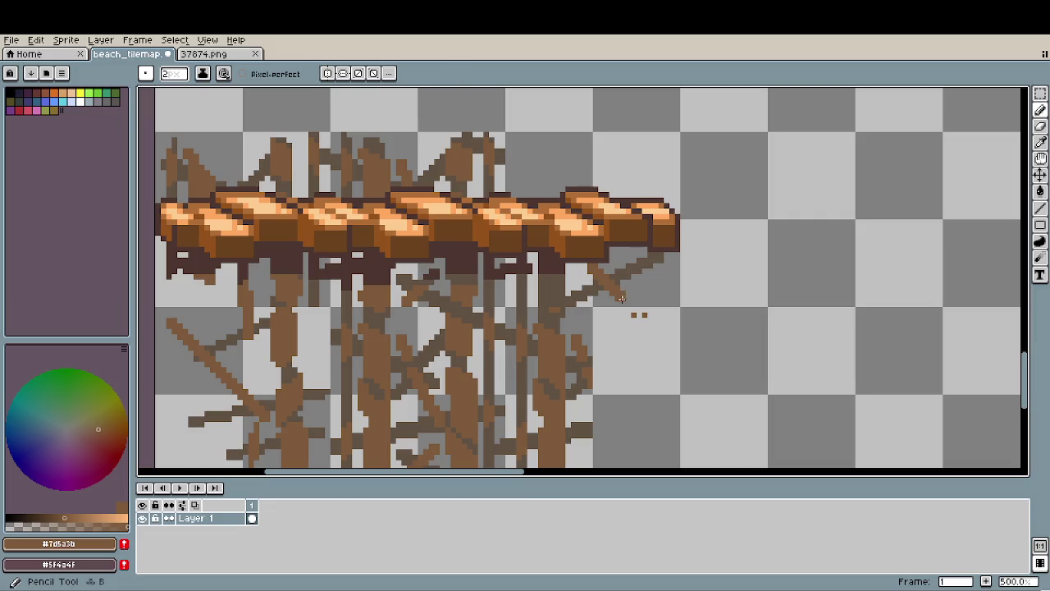
pyautogui.click(634, 315)
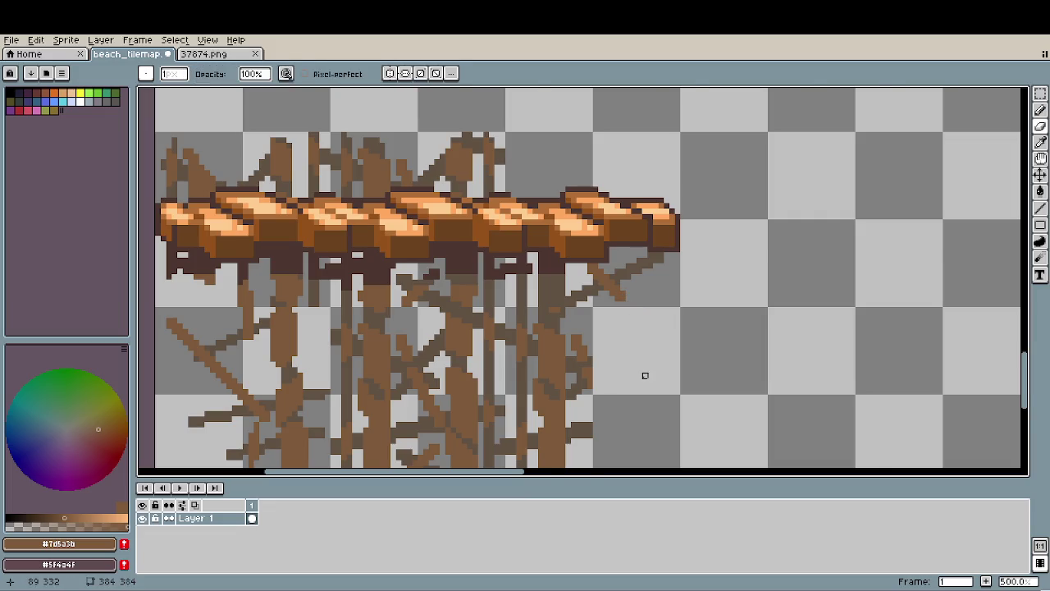
pyautogui.scroll(-2, 648, 386)
pyautogui.scroll(5, 647, 387)
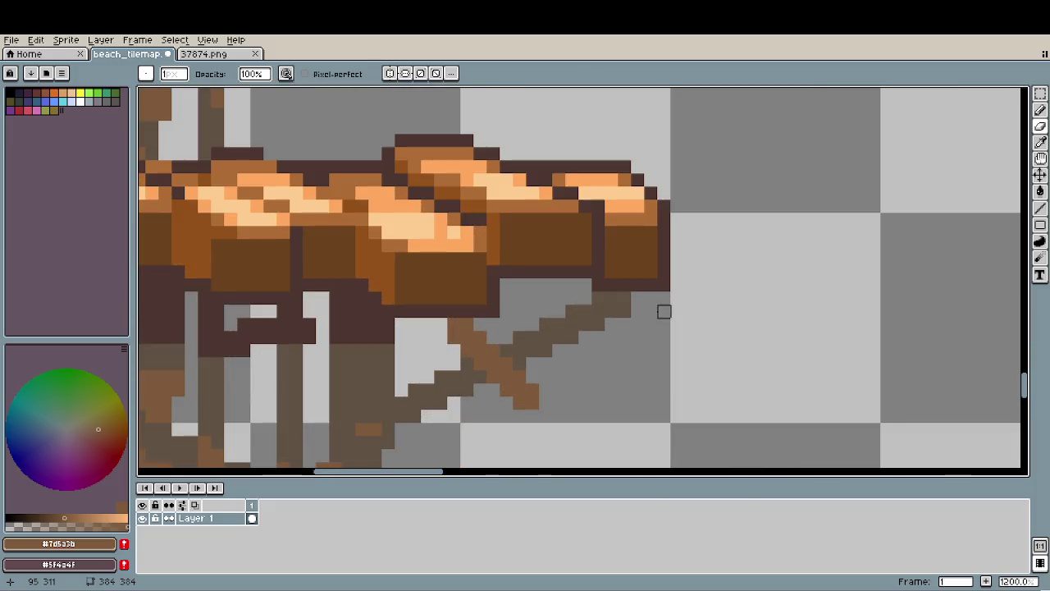
# Outline the brace joint with darker brown pixels using a 1-pixel brush.
pyautogui.keyDown('alt'); pyautogui.click(637, 296); pyautogui.keyUp('alt')
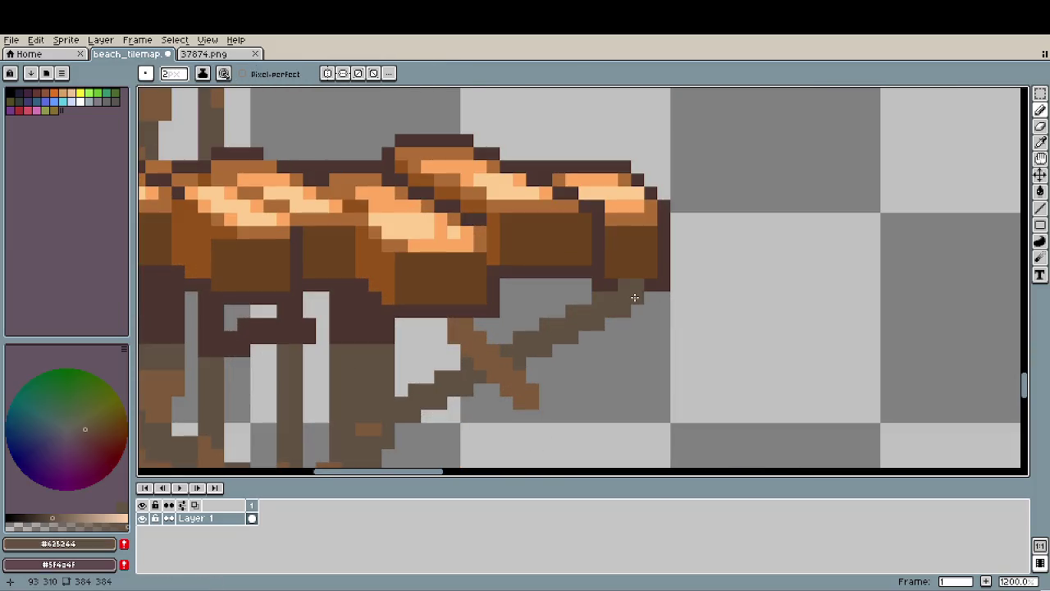
pyautogui.click(644, 293)
pyautogui.press('-')
pyautogui.keyDown('alt'); pyautogui.click(637, 298); pyautogui.keyUp('alt')
pyautogui.keyDown('alt'); pyautogui.click(386, 321); pyautogui.keyUp('alt')
pyautogui.click(466, 329)
pyautogui.click(466, 329)
pyautogui.moveTo(558, 337); pyautogui.dragTo(520, 337)
pyautogui.click(570, 337)
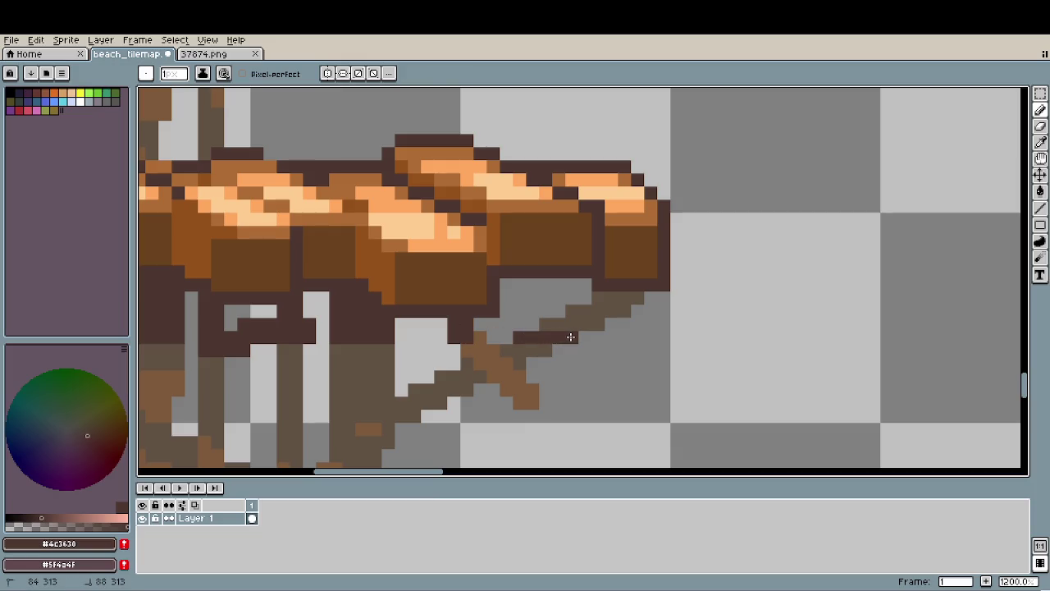
# Resample the dark stick brown and paint a pixel to smooth the brace joint.
pyautogui.press('g')
pyautogui.scroll(-2, 571, 338)
pyautogui.scroll(-2, 558, 340)
pyautogui.scroll(2, 551, 346)
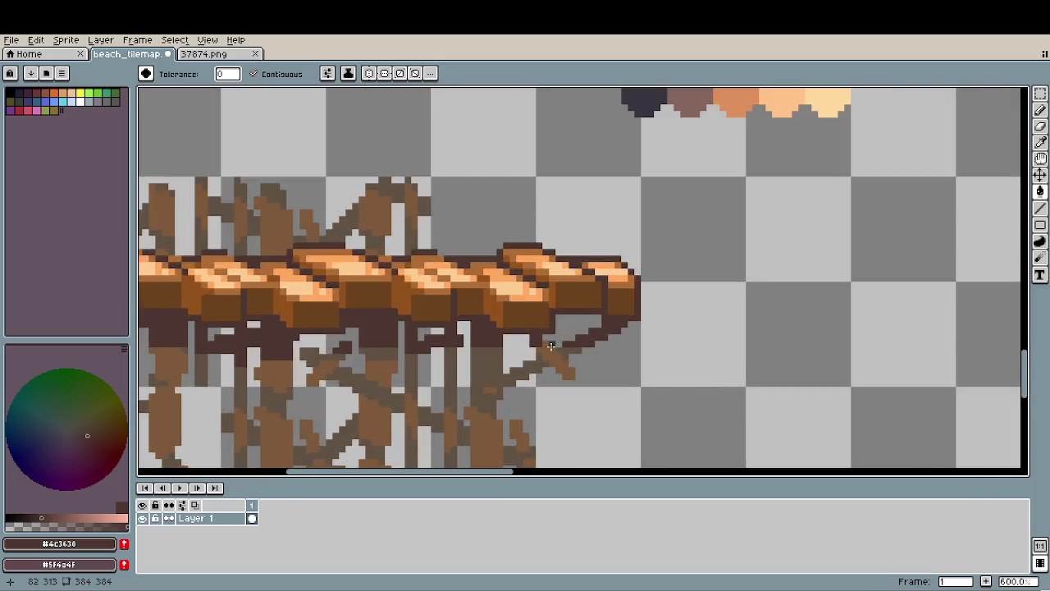
pyautogui.scroll(4, 552, 346)
pyautogui.keyDown('alt'); pyautogui.click(534, 387); pyautogui.keyUp('alt')
pyautogui.press('b')
pyautogui.click(542, 338)
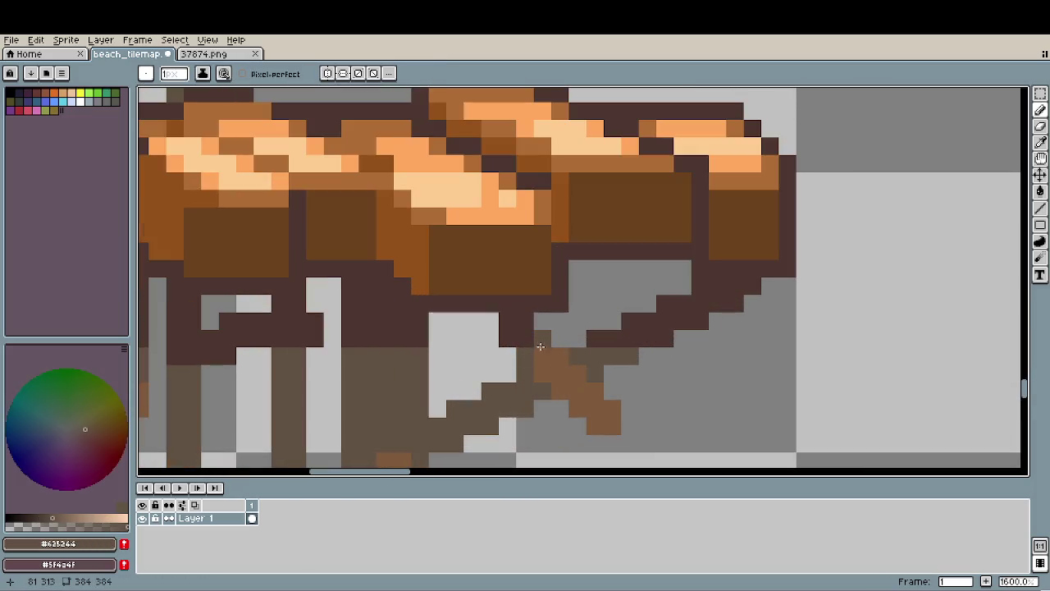
pyautogui.scroll(-6, 655, 412)
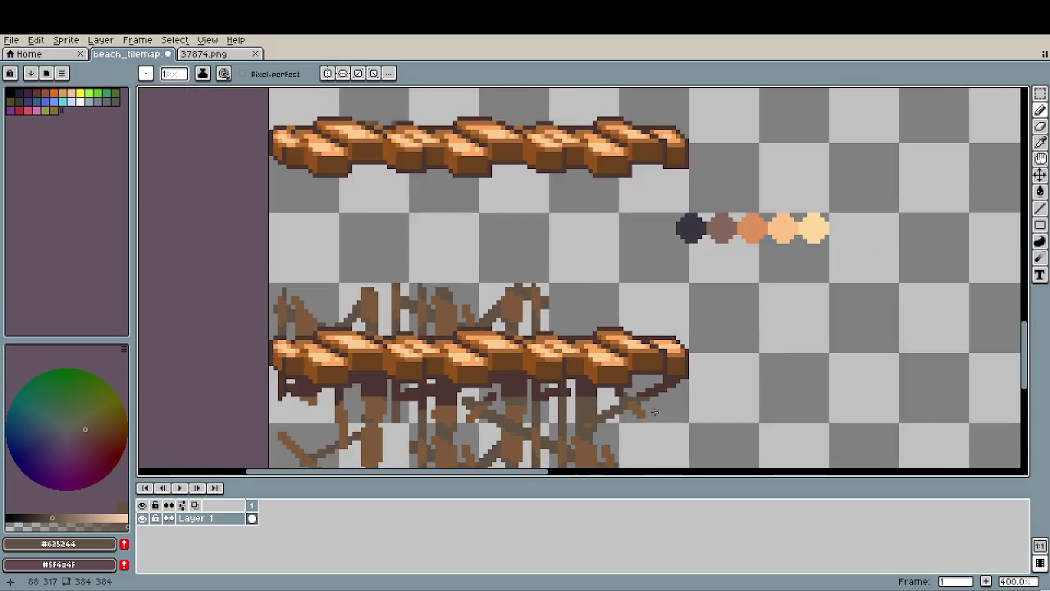
pyautogui.scroll(-2, 655, 412)
pyautogui.moveTo(740, 435); pyautogui.dragTo(581, 372)
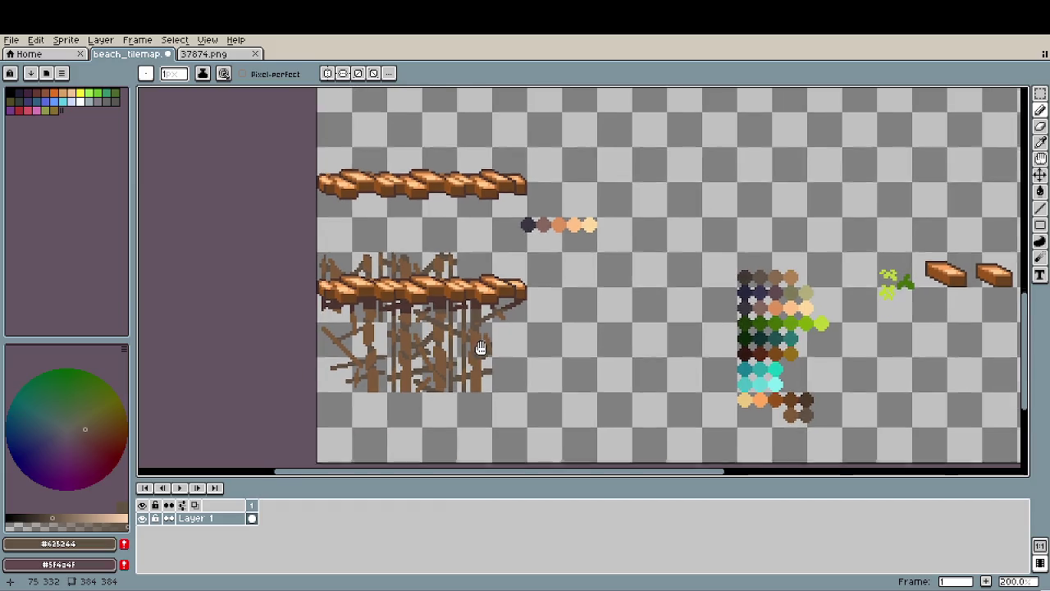
# Copy a 32x32 piece of the branchy supports beside the bridge and stack a copy one tile up.
pyautogui.moveTo(486, 376); pyautogui.dragTo(489, 350)
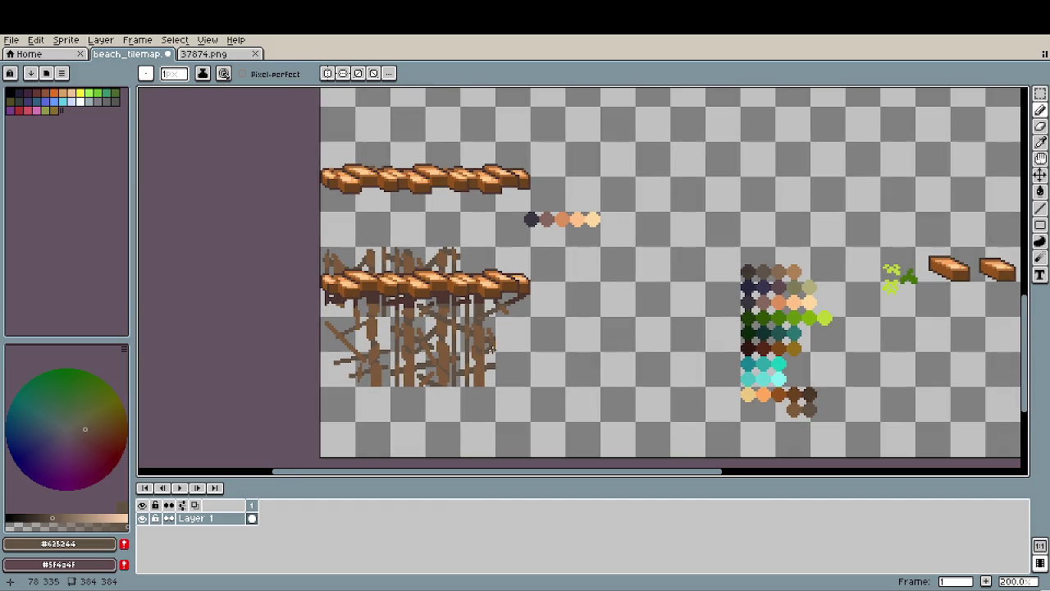
pyautogui.press('m')
pyautogui.moveTo(320, 317)
pyautogui.mouseDown()
pyautogui.moveTo(373, 376)
pyautogui.moveTo(648, 380)
pyautogui.mouseUp()
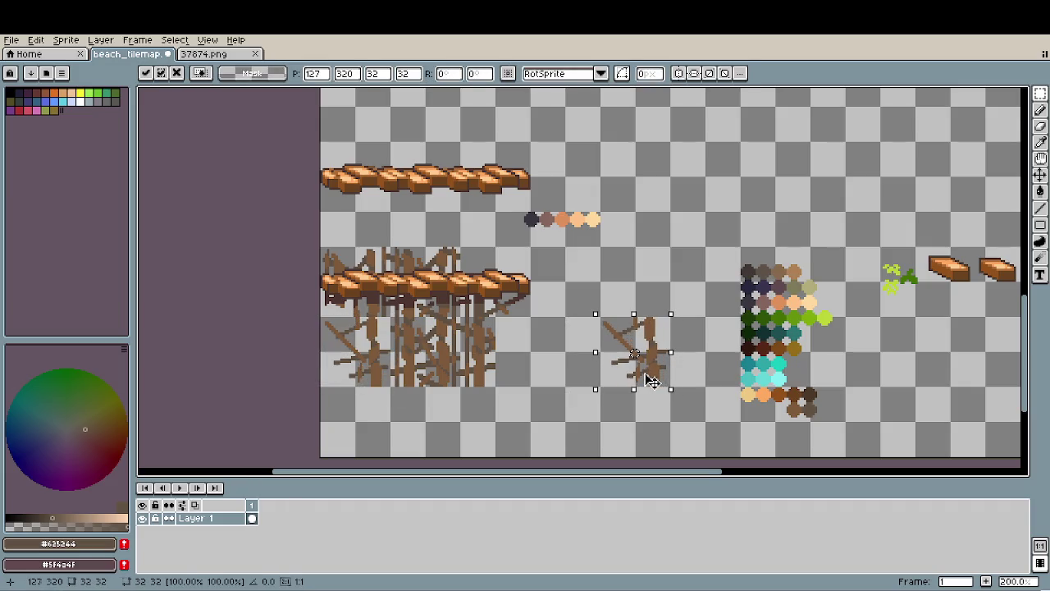
pyautogui.scroll(1, 648, 381)
pyautogui.scroll(1, 648, 385)
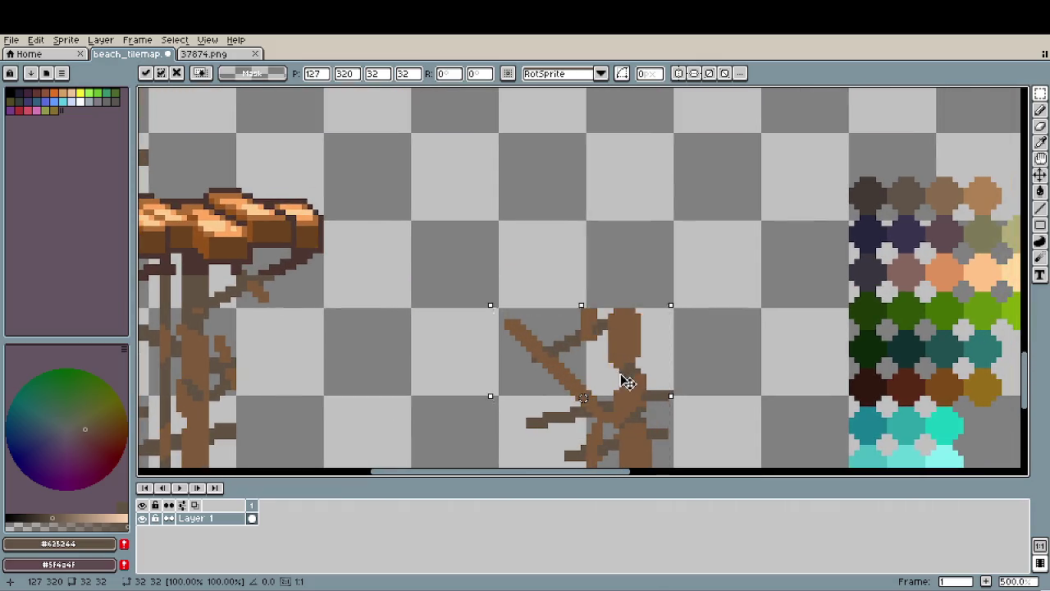
pyautogui.moveTo(629, 380); pyautogui.dragTo(637, 207)
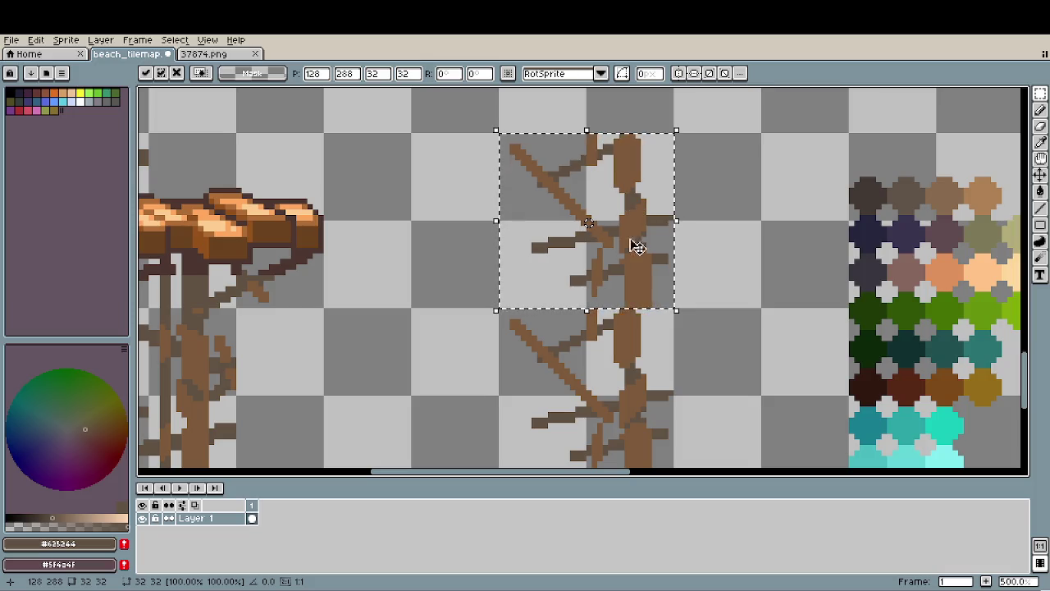
pyautogui.click(659, 366)
pyautogui.scroll(-2, 660, 361)
pyautogui.scroll(-1, 660, 361)
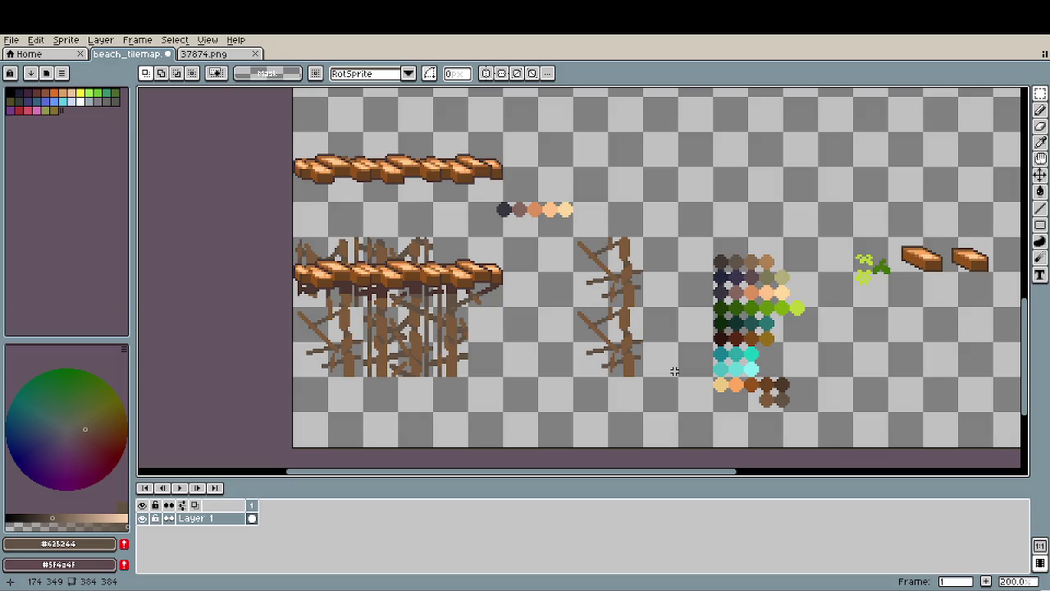
# Erase the stray pixels along the left trunk under the braced bridge.
pyautogui.scroll(4, 340, 373)
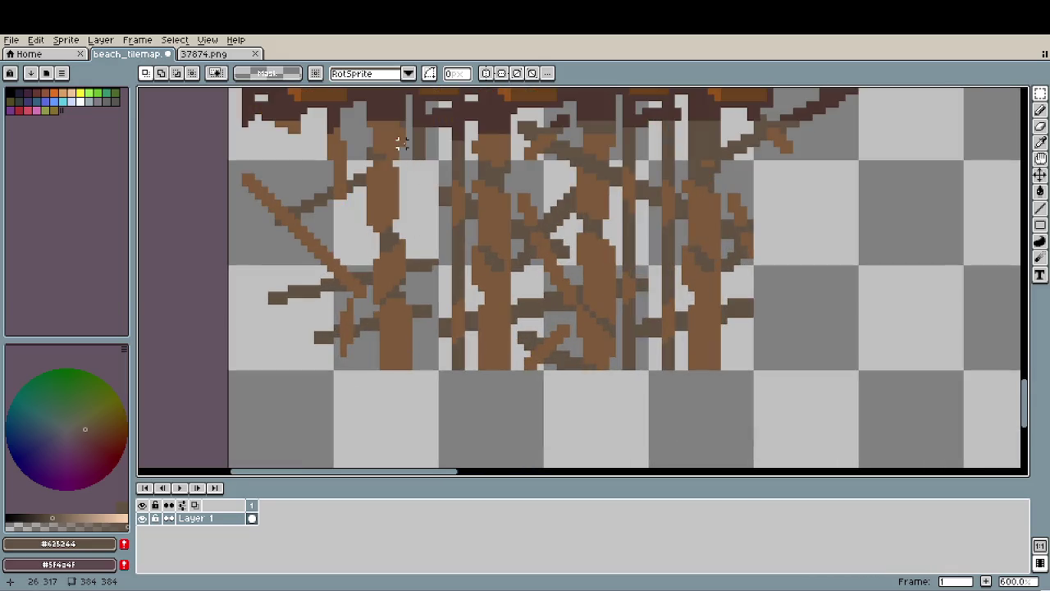
pyautogui.press('b')
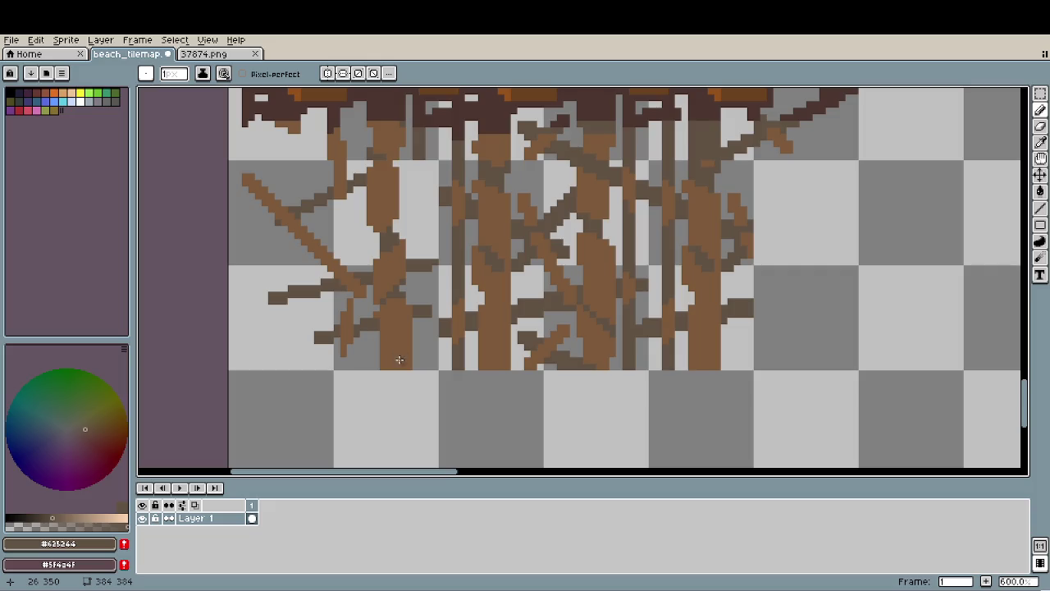
pyautogui.press('e')
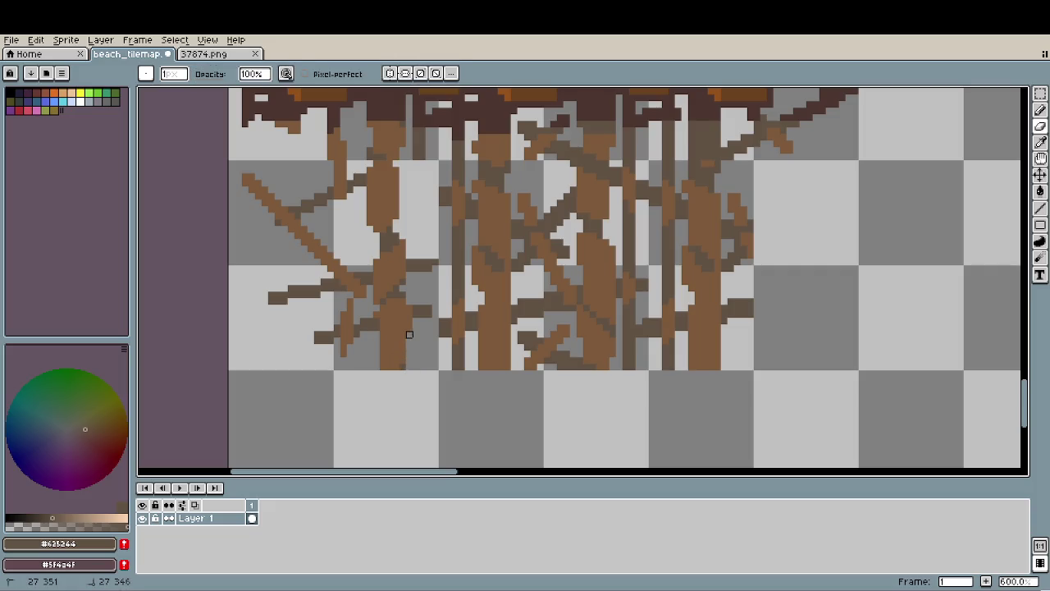
pyautogui.moveTo(402, 361); pyautogui.dragTo(403, 327)
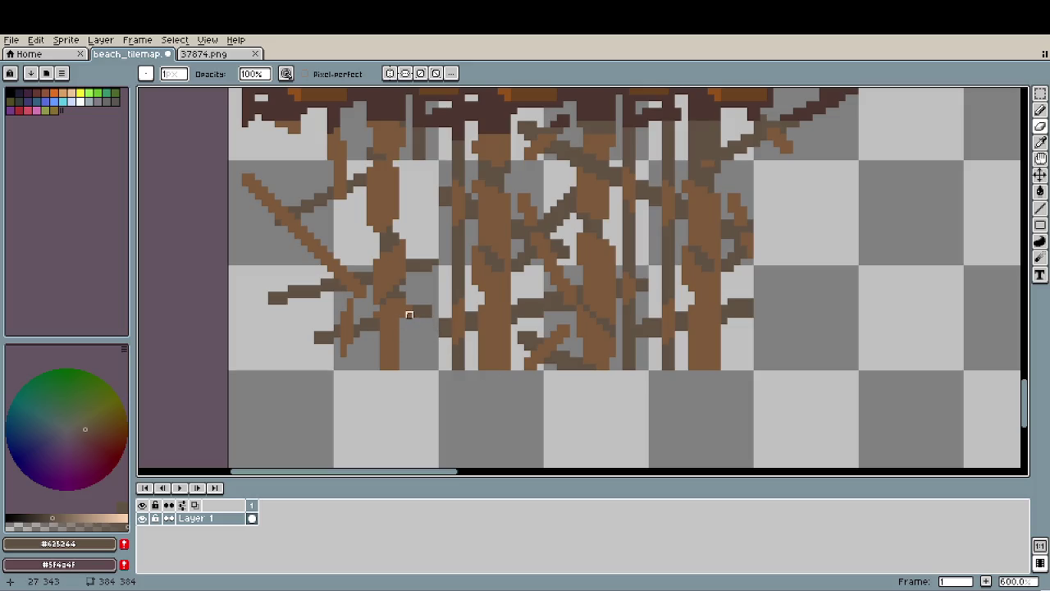
pyautogui.press('b')
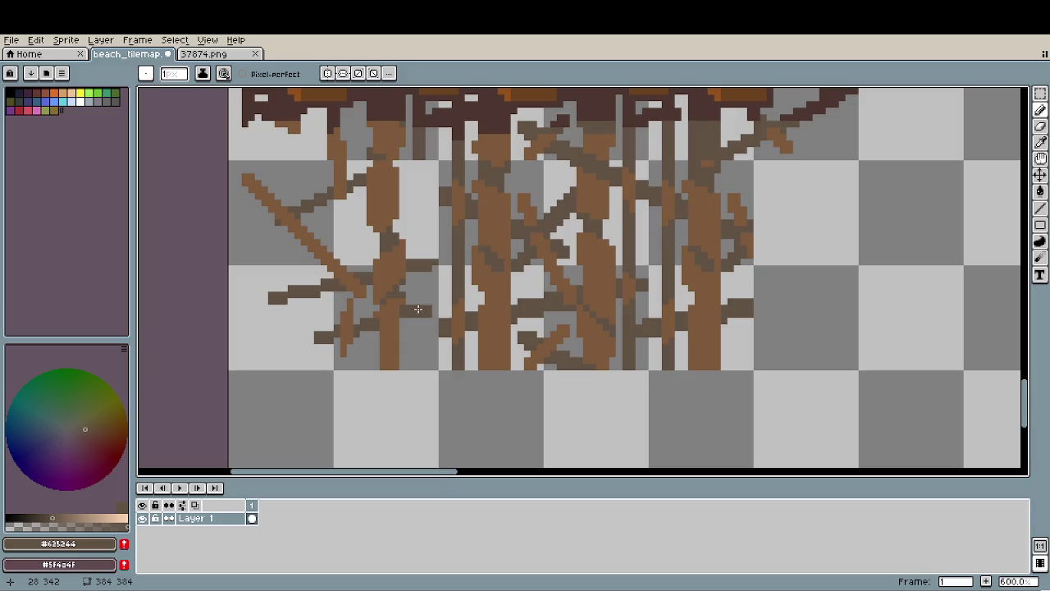
# Pick the mid brown #7d5a3b from the supports as the pencil colour.
pyautogui.scroll(-2, 486, 379)
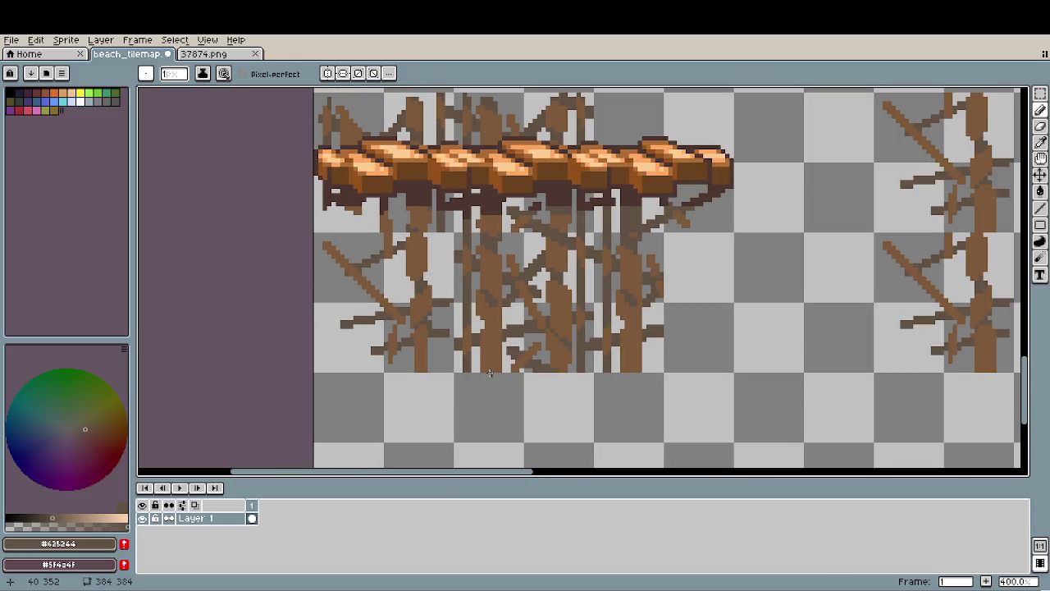
pyautogui.hscroll(1, 607, 376)
pyautogui.hscroll(1, 533, 365)
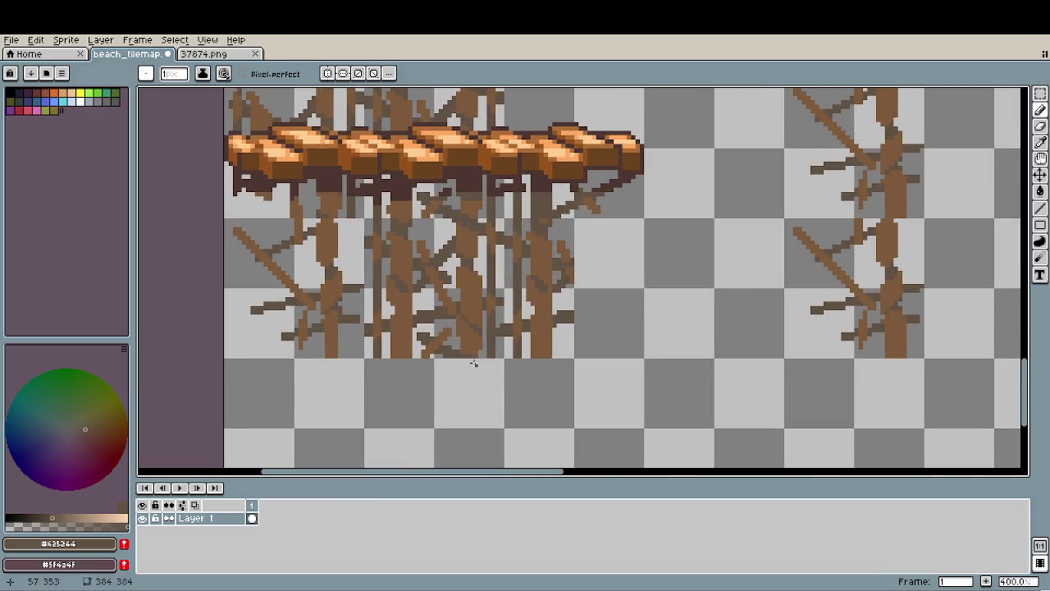
pyautogui.scroll(-1, 506, 371)
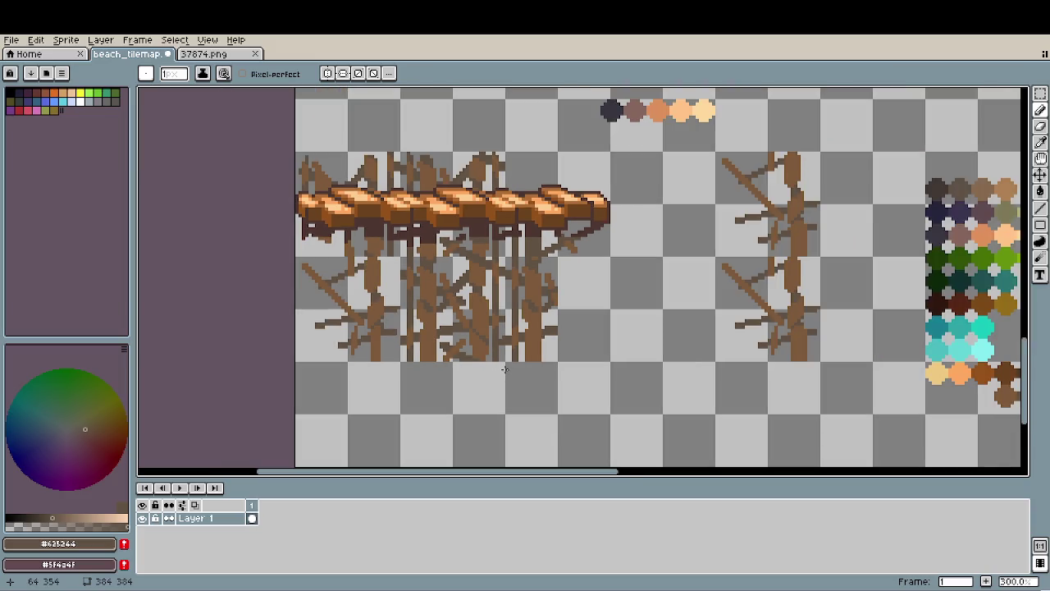
pyautogui.scroll(1, 409, 313)
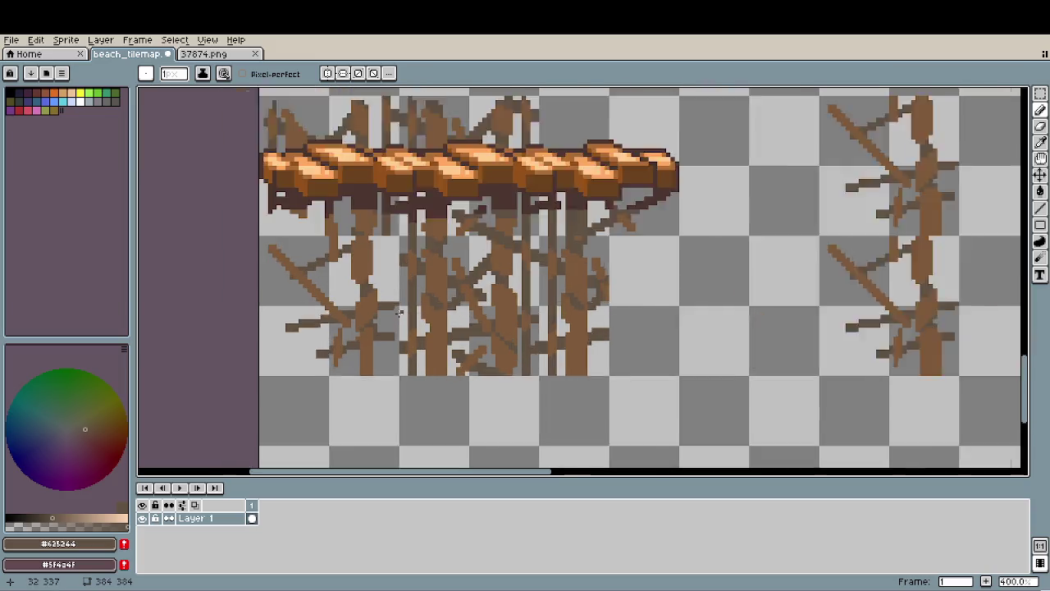
pyautogui.scroll(1, 389, 328)
pyautogui.scroll(1, 365, 242)
pyautogui.keyDown('alt'); pyautogui.click(354, 231); pyautogui.keyUp('alt')
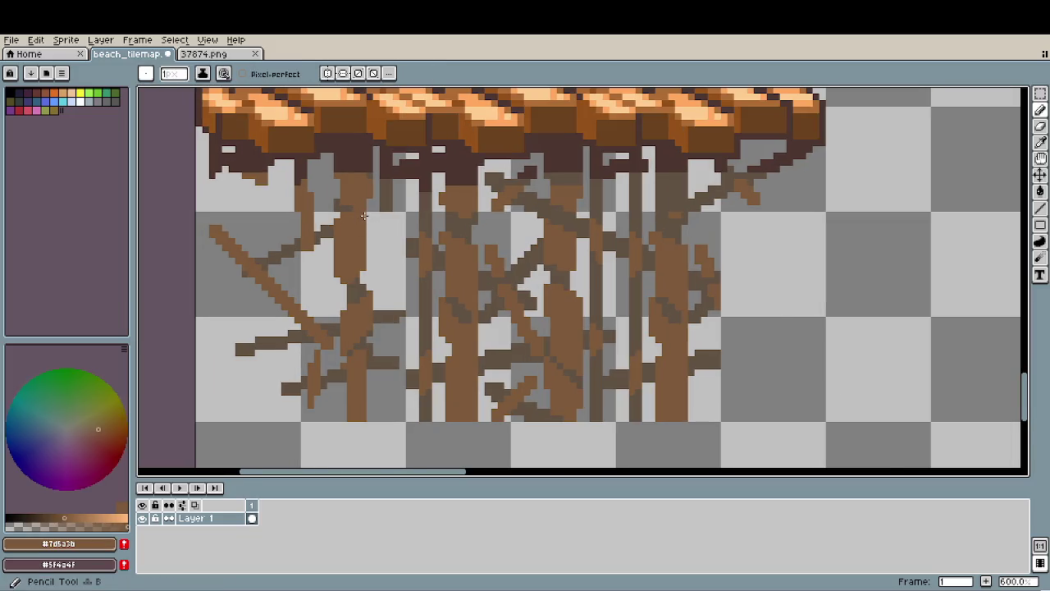
pyautogui.scroll(-2, 391, 320)
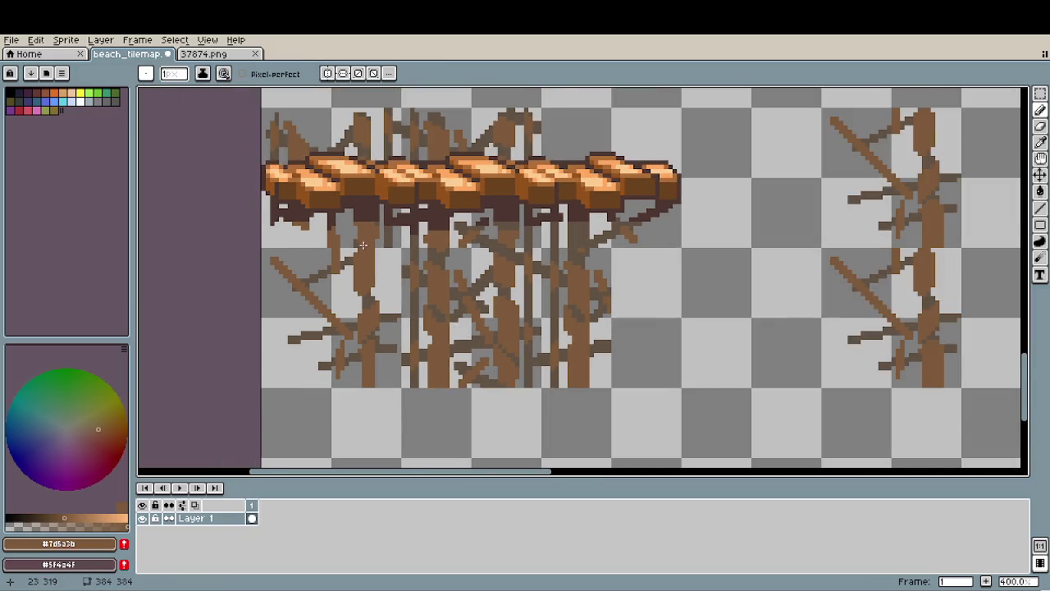
pyautogui.scroll(2, 455, 320)
pyautogui.scroll(-3, 443, 277)
pyautogui.scroll(-1, 604, 313)
pyautogui.scroll(1, 703, 333)
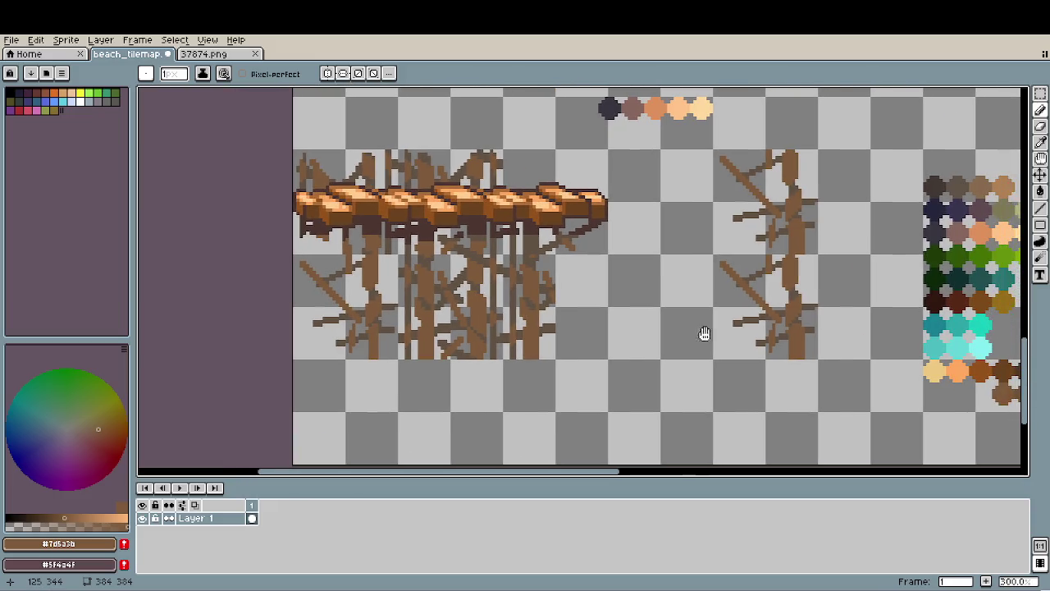
# Delete the upper 32x32 tile of the new support column and deselect.
pyautogui.press('m')
pyautogui.moveTo(712, 151)
pyautogui.mouseDown()
pyautogui.moveTo(819, 254)
pyautogui.moveTo(775, 343)
pyautogui.mouseUp()
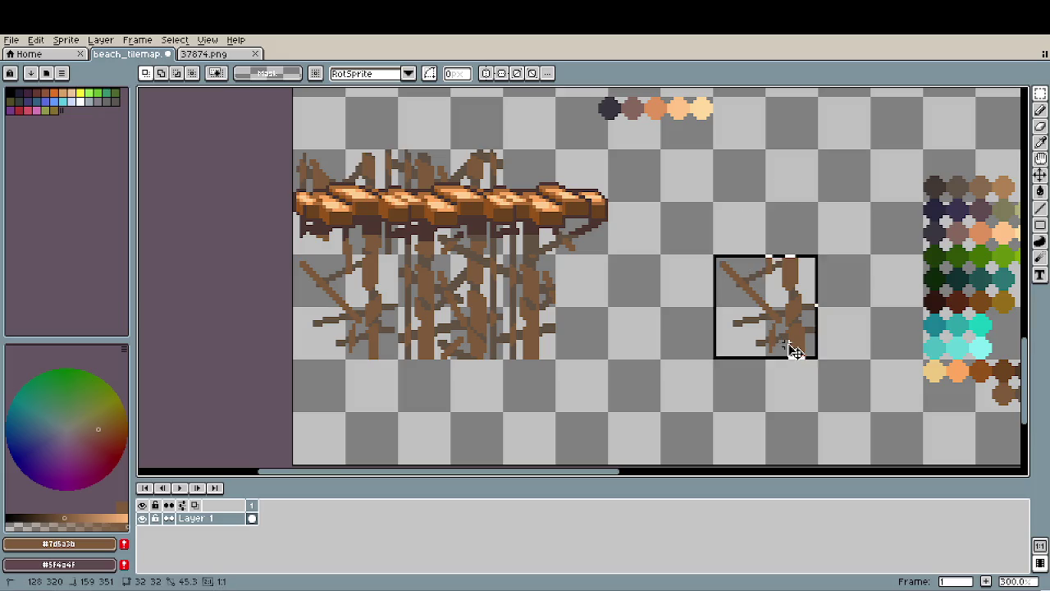
pyautogui.press('Delete')
pyautogui.hotkey('ctrl', 'd')
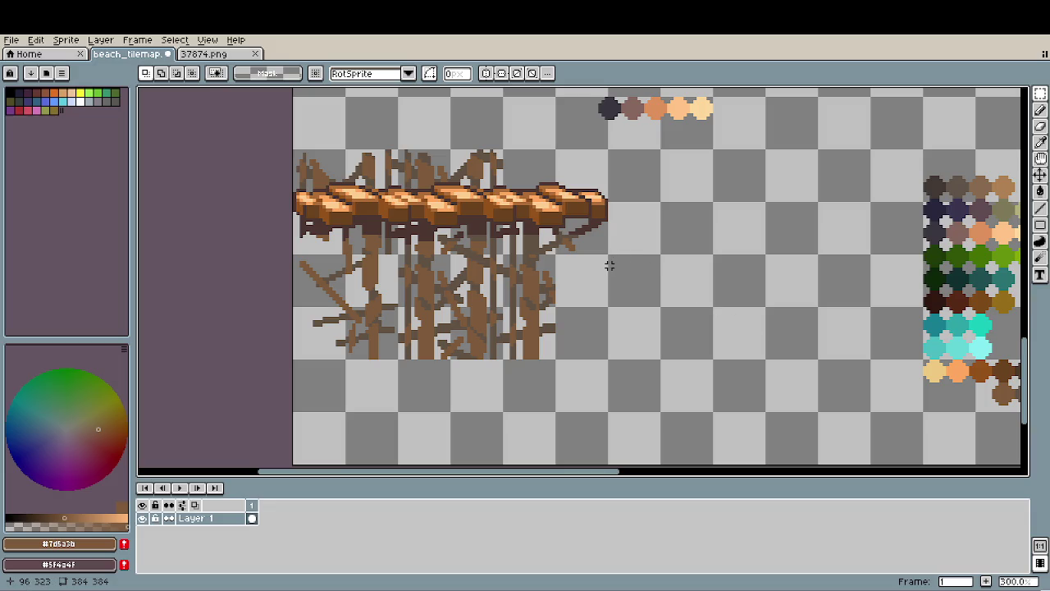
# Copy a 32-pixel branch tile to the right of the bridge, nudged left slightly.
pyautogui.press('m')
pyautogui.moveTo(517, 271)
pyautogui.mouseDown()
pyautogui.moveTo(580, 338)
pyautogui.moveTo(745, 342)
pyautogui.mouseUp()
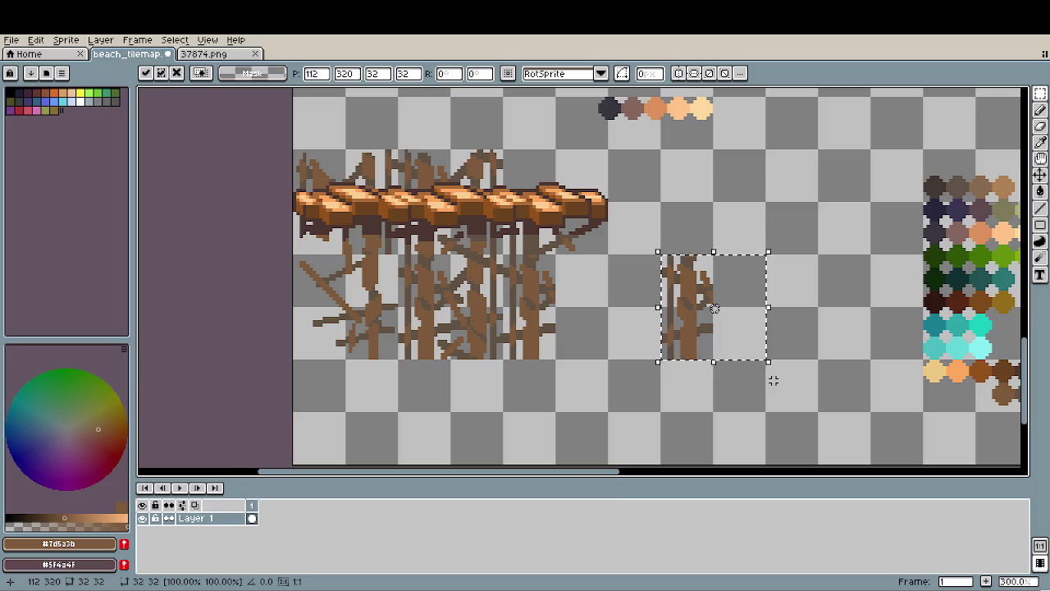
pyautogui.hscroll(5, 804, 370)
pyautogui.moveTo(526, 313); pyautogui.dragTo(540, 423)
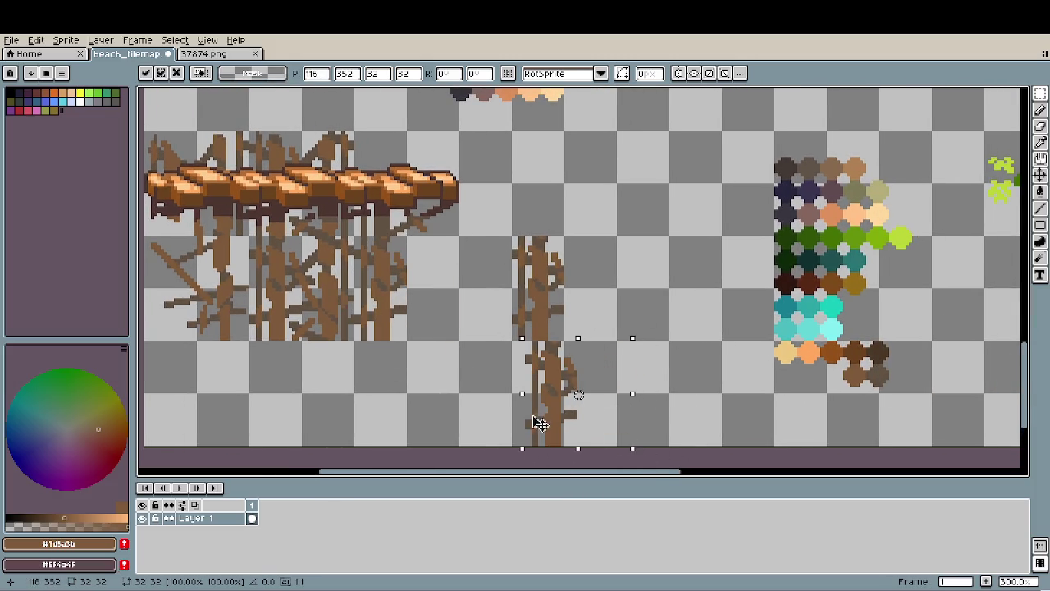
pyautogui.press('Left')
pyautogui.press('Left')
pyautogui.press('Left')
pyautogui.press('Left')
pyautogui.press('Left')
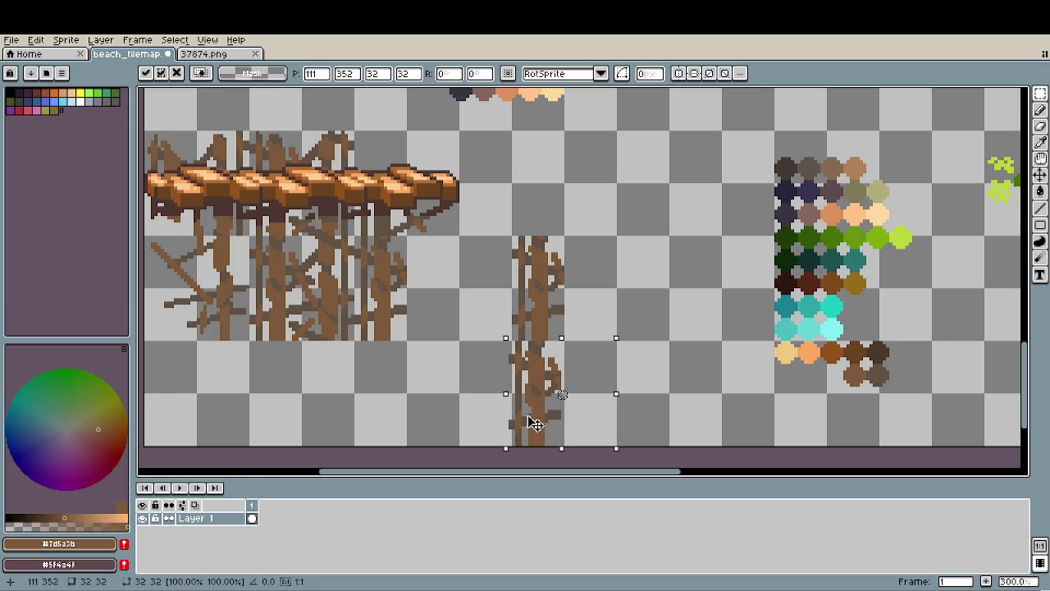
pyautogui.click(664, 388)
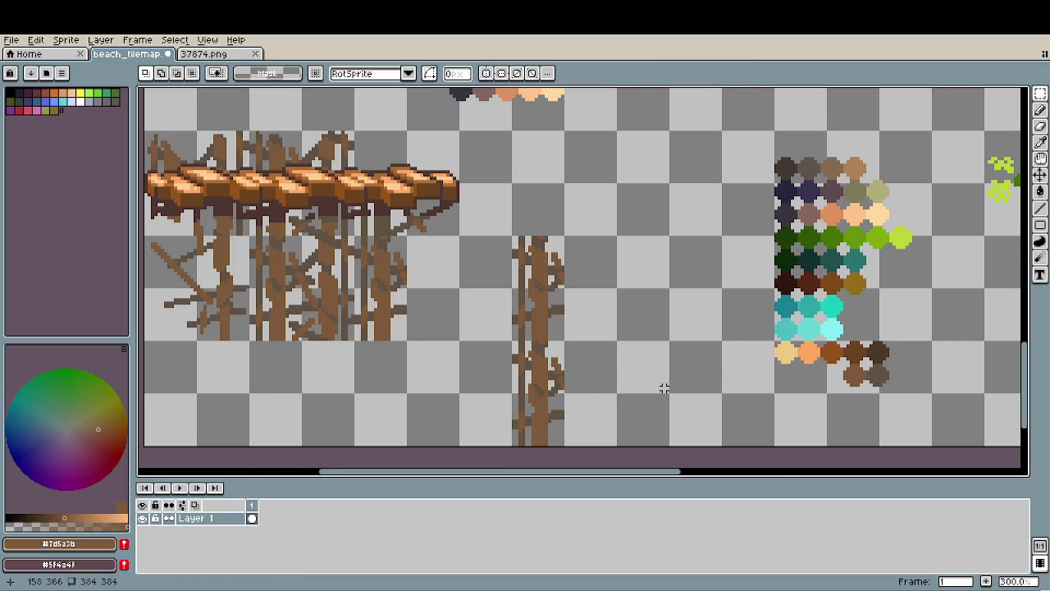
pyautogui.scroll(-2, 660, 385)
pyautogui.scroll(2, 654, 383)
pyautogui.scroll(-1, 654, 370)
pyautogui.scroll(1, 633, 291)
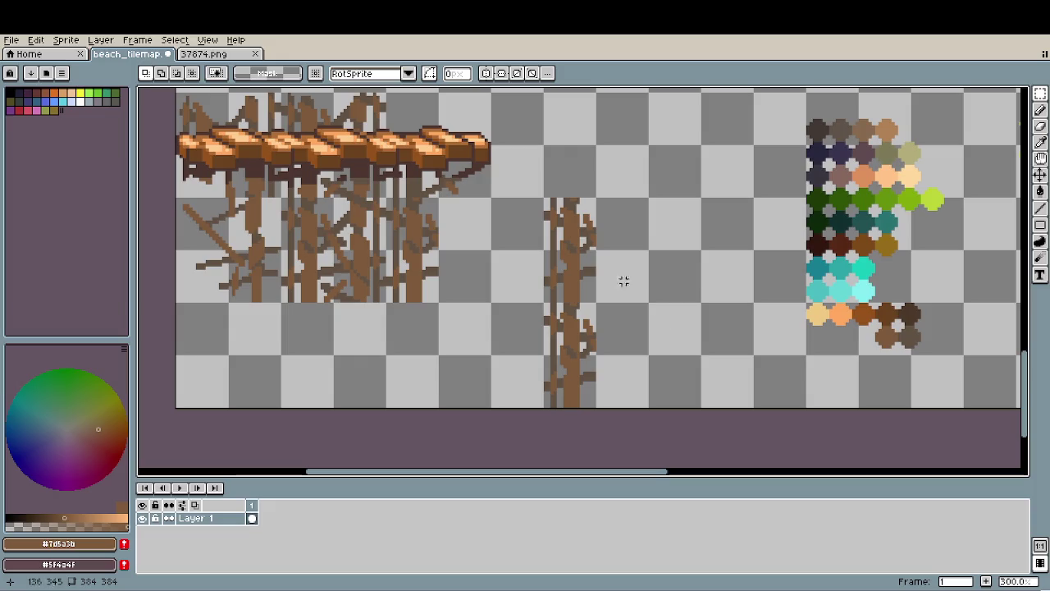
# Delete the lone branch column and stack a second copied branch tile beneath the first.
pyautogui.moveTo(545, 197); pyautogui.dragTo(649, 408)
pyautogui.press('Delete')
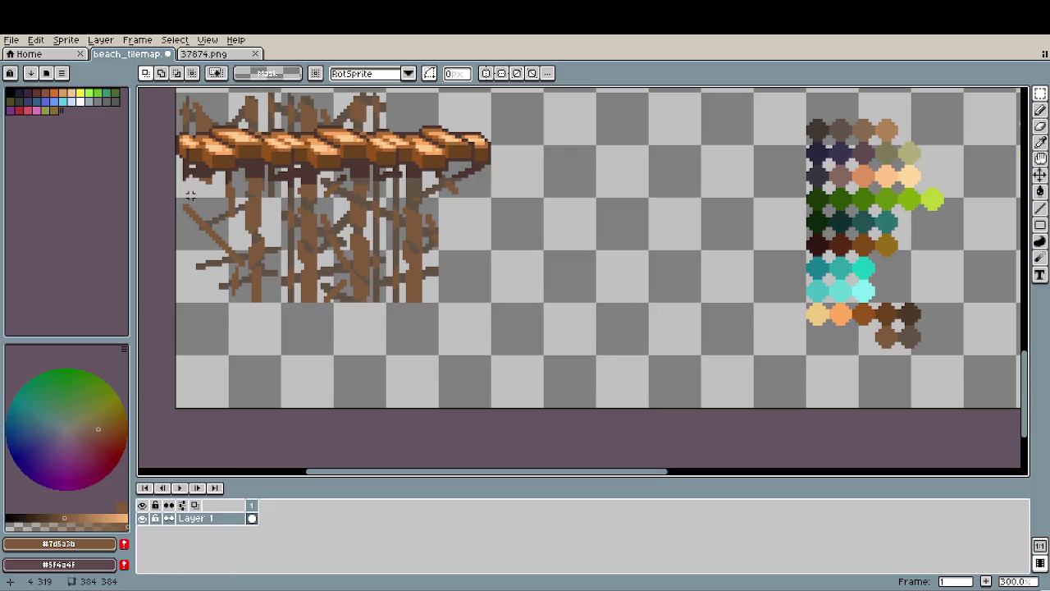
pyautogui.moveTo(188, 200)
pyautogui.mouseDown()
pyautogui.moveTo(300, 305)
pyautogui.moveTo(664, 297)
pyautogui.mouseUp()
pyautogui.click(273, 288)
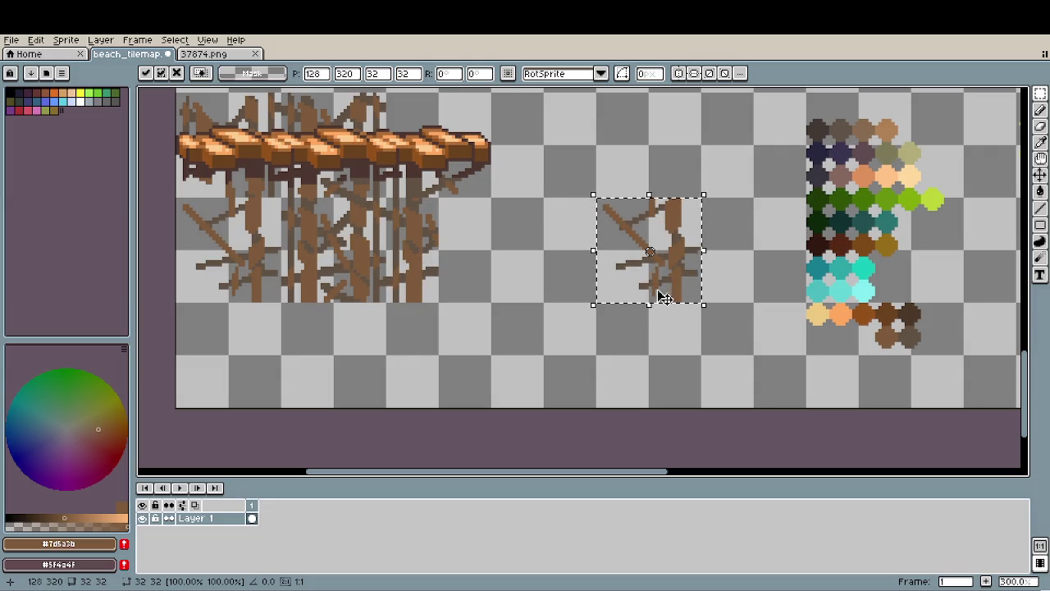
pyautogui.moveTo(713, 297); pyautogui.dragTo(293, 297)
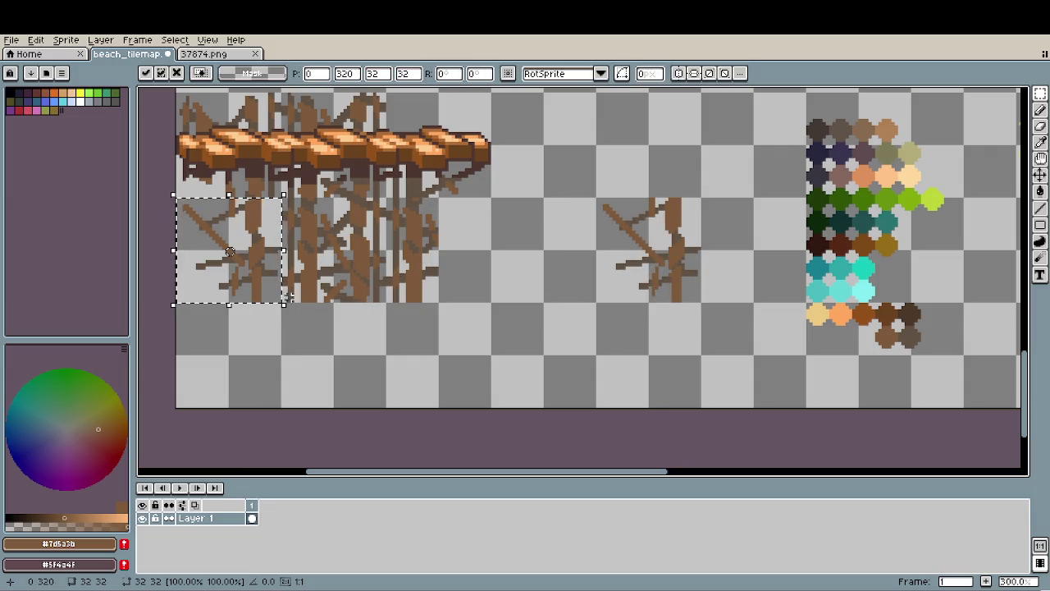
pyautogui.moveTo(226, 291)
pyautogui.mouseDown()
pyautogui.moveTo(673, 394)
pyautogui.moveTo(670, 379)
pyautogui.mouseUp()
pyautogui.scroll(2, 673, 393)
pyautogui.scroll(1, 677, 394)
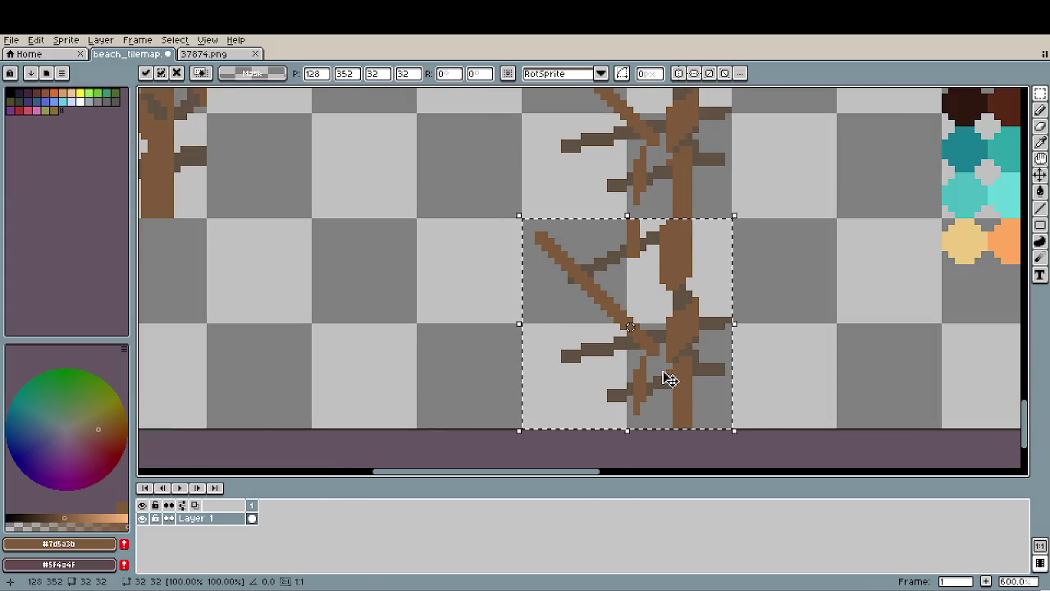
pyautogui.click(792, 339)
pyautogui.scroll(-3, 779, 332)
pyautogui.scroll(-1, 770, 326)
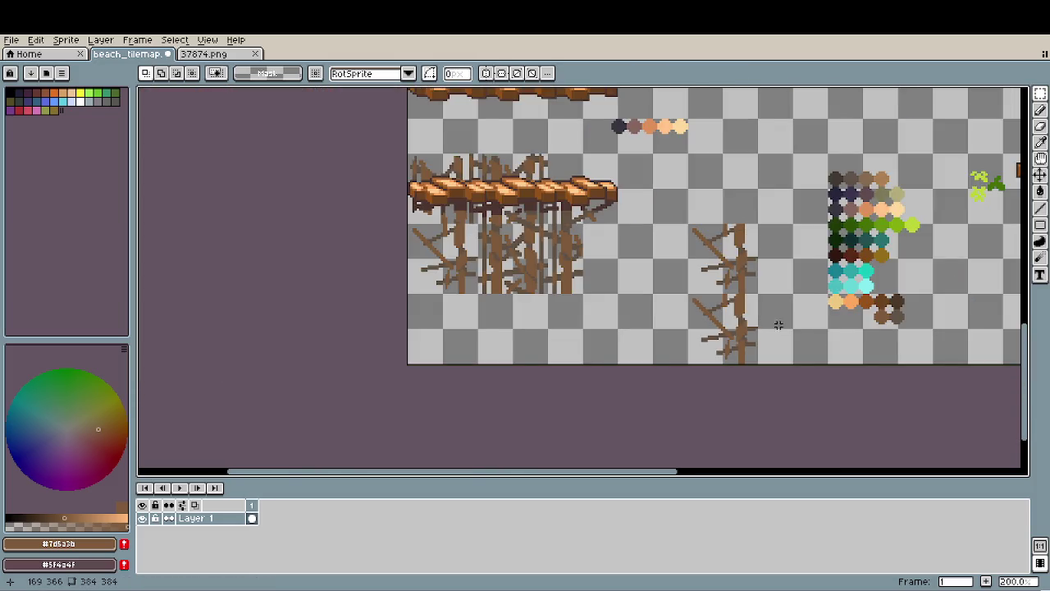
pyautogui.moveTo(771, 325); pyautogui.dragTo(654, 320)
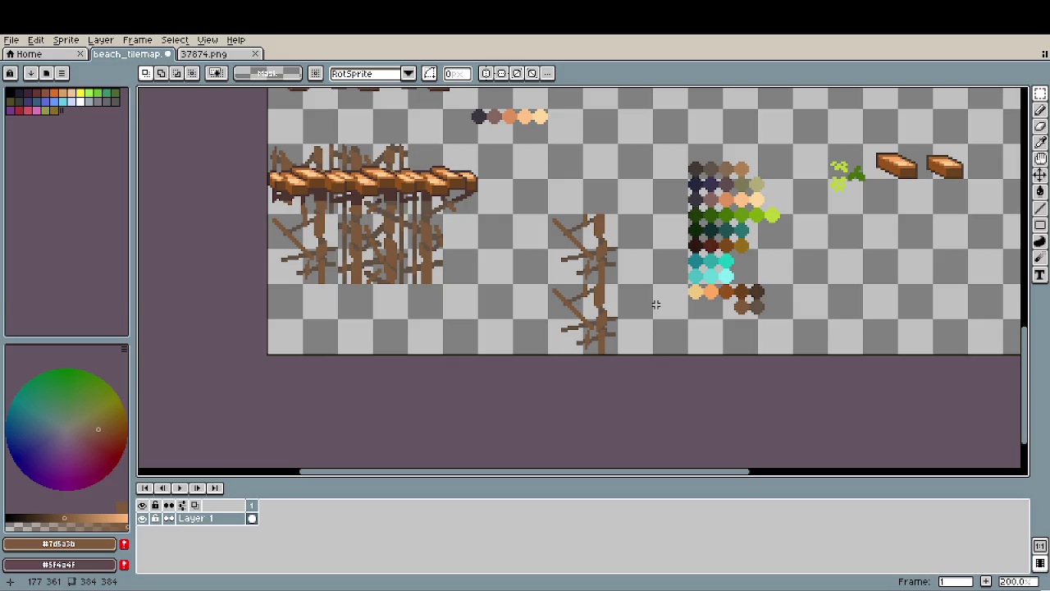
# Erase the middle of the diagonal branch and a loose brown fragment from the new column.
pyautogui.scroll(2, 649, 304)
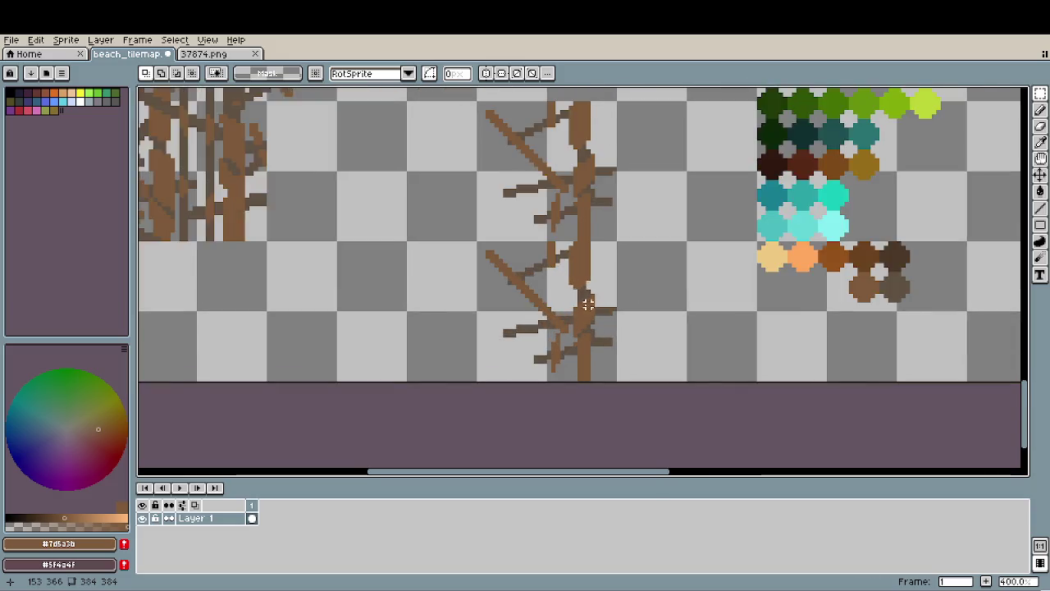
pyautogui.scroll(2, 575, 308)
pyautogui.press('b')
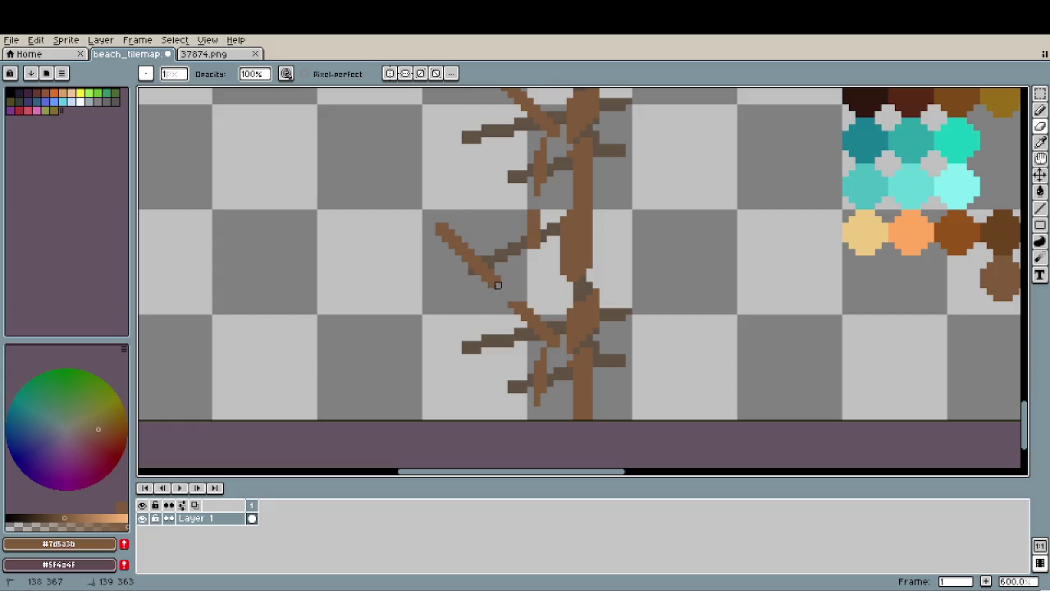
pyautogui.moveTo(453, 243); pyautogui.dragTo(443, 232)
pyautogui.click(441, 227)
pyautogui.scroll(-4, 511, 300)
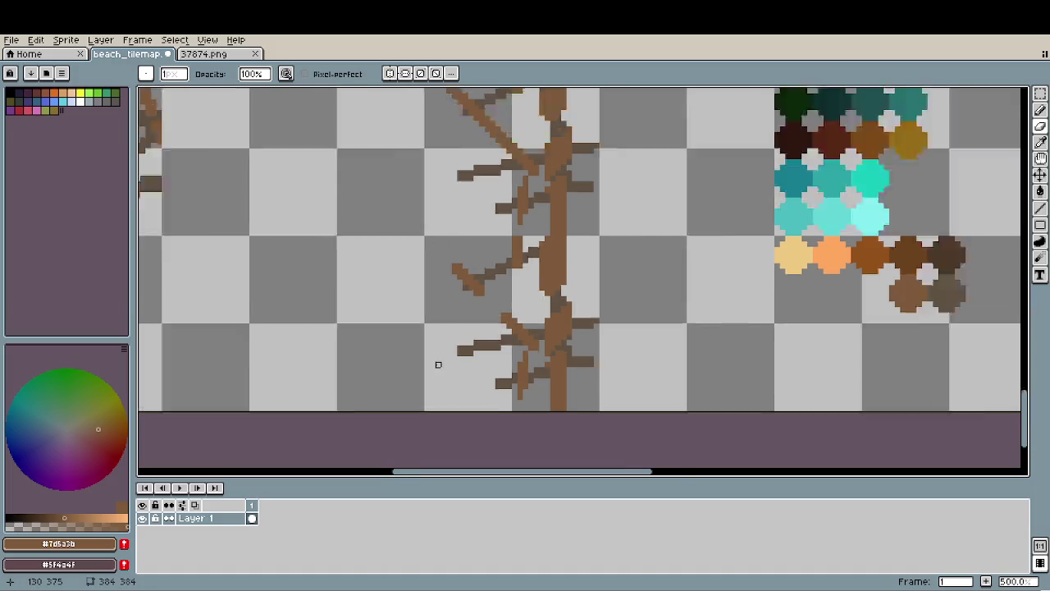
pyautogui.moveTo(583, 347); pyautogui.dragTo(599, 323)
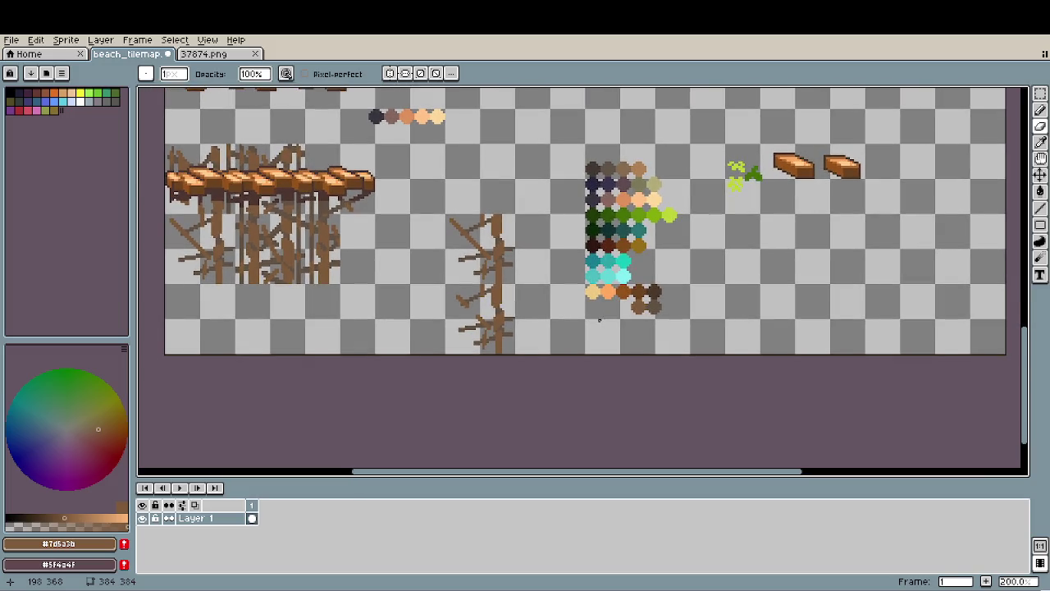
# Delete the left-side branches under the bridge and move the branch column onto the supports.
pyautogui.press('m')
pyautogui.moveTo(446, 213)
pyautogui.mouseDown()
pyautogui.moveTo(484, 248)
pyautogui.moveTo(463, 299)
pyautogui.mouseUp()
pyautogui.moveTo(166, 212); pyautogui.dragTo(236, 283)
pyautogui.press('Delete')
pyautogui.moveTo(446, 284)
pyautogui.mouseDown()
pyautogui.moveTo(515, 355)
pyautogui.moveTo(336, 289)
pyautogui.moveTo(200, 269)
pyautogui.mouseUp()
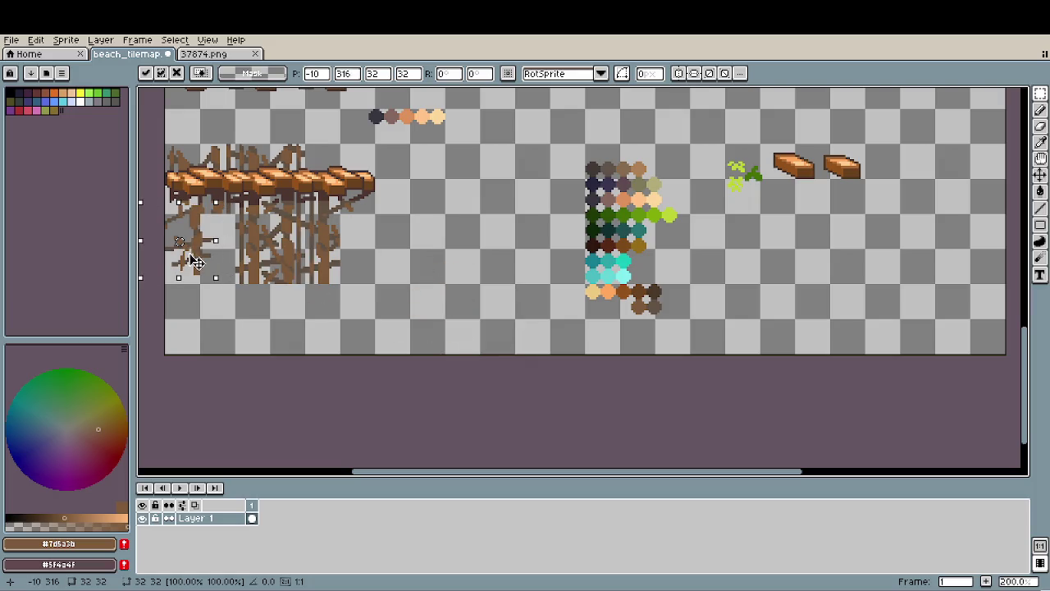
# Nudge the floating branch block into alignment at the supports' left edge and commit it.
pyautogui.scroll(1, 211, 265)
pyautogui.scroll(1, 212, 265)
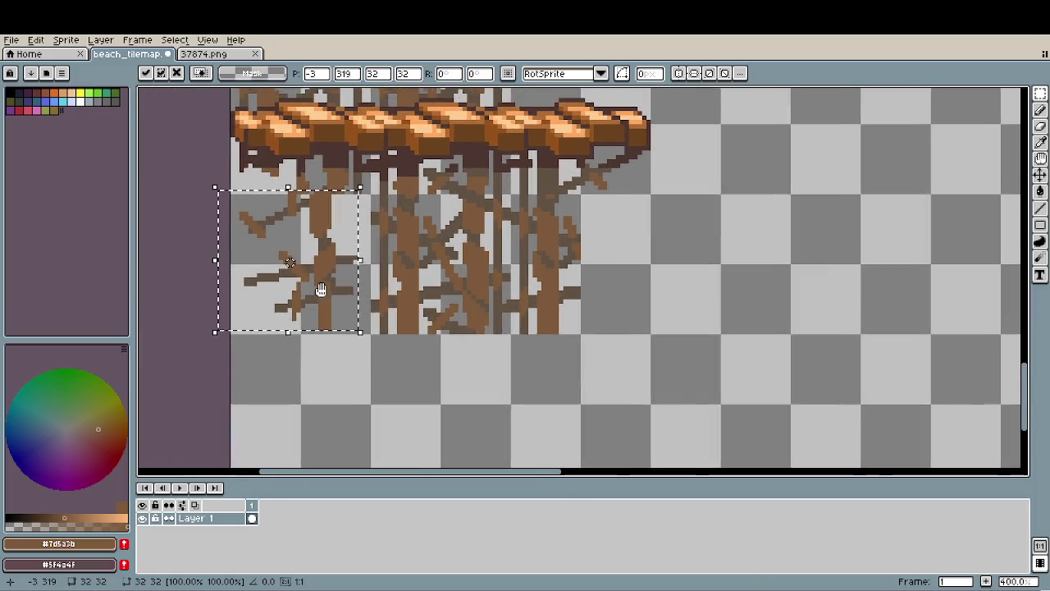
pyautogui.scroll(1, 212, 265)
pyautogui.moveTo(352, 300)
pyautogui.mouseDown()
pyautogui.moveTo(340, 307)
pyautogui.moveTo(352, 312)
pyautogui.mouseUp()
pyautogui.click(737, 350)
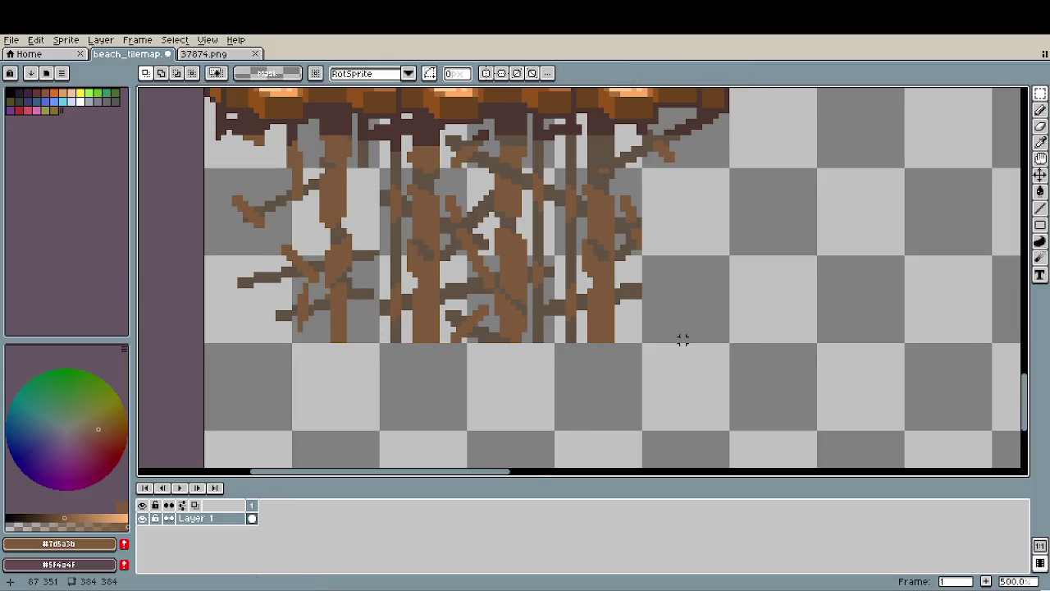
pyautogui.scroll(-2, 682, 340)
pyautogui.hscroll(-3, 619, 361)
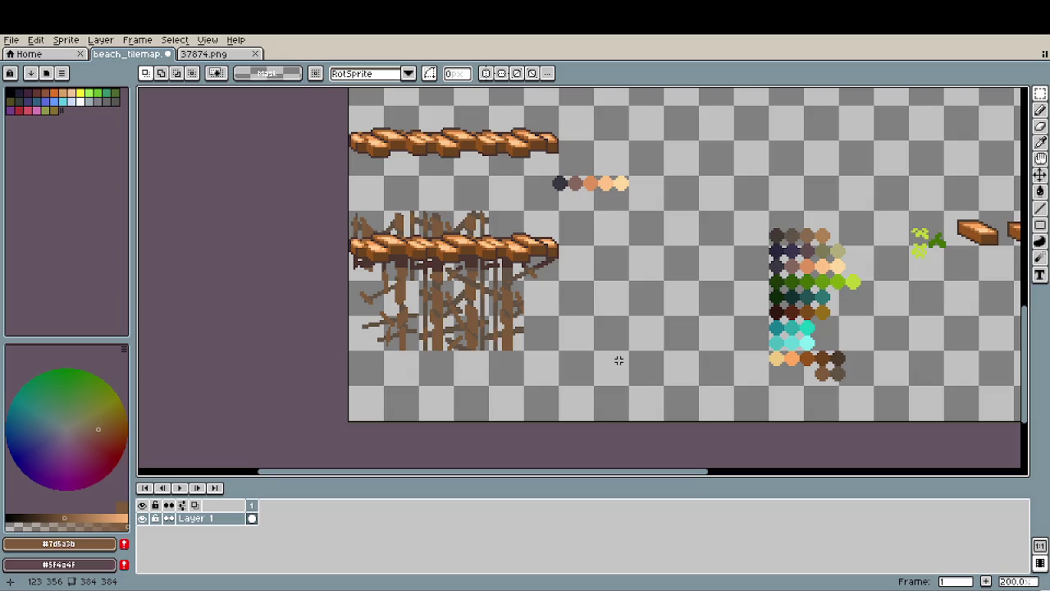
pyautogui.scroll(-1, 618, 360)
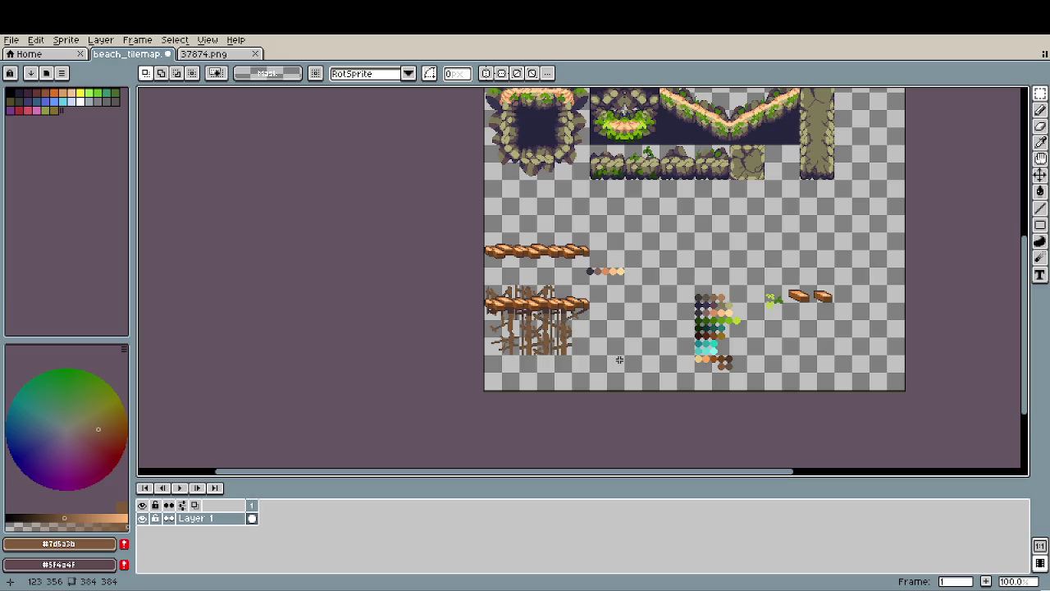
pyautogui.moveTo(619, 359); pyautogui.dragTo(592, 382)
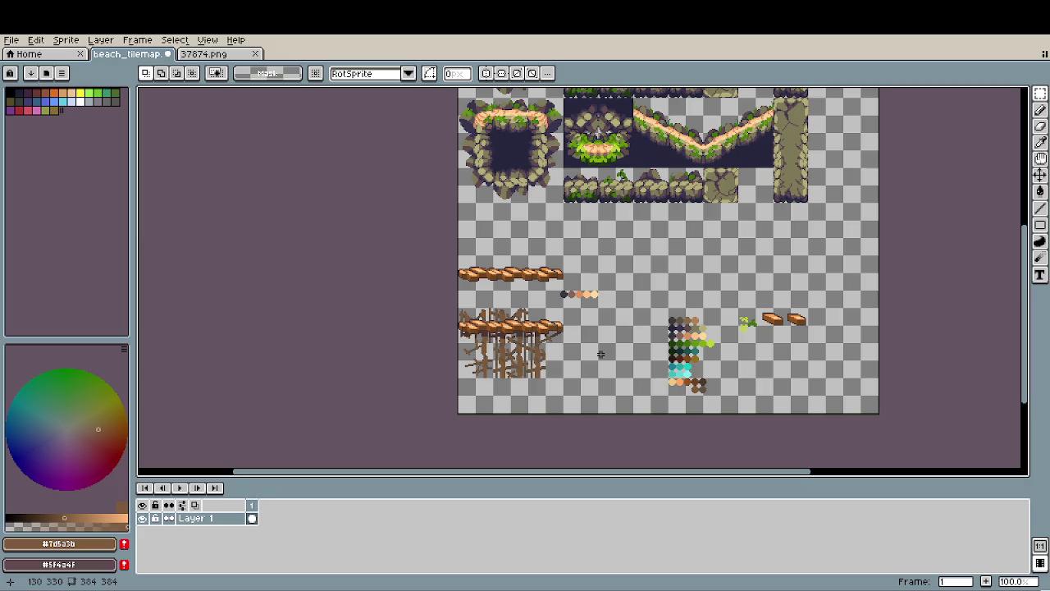
pyautogui.scroll(1, 633, 212)
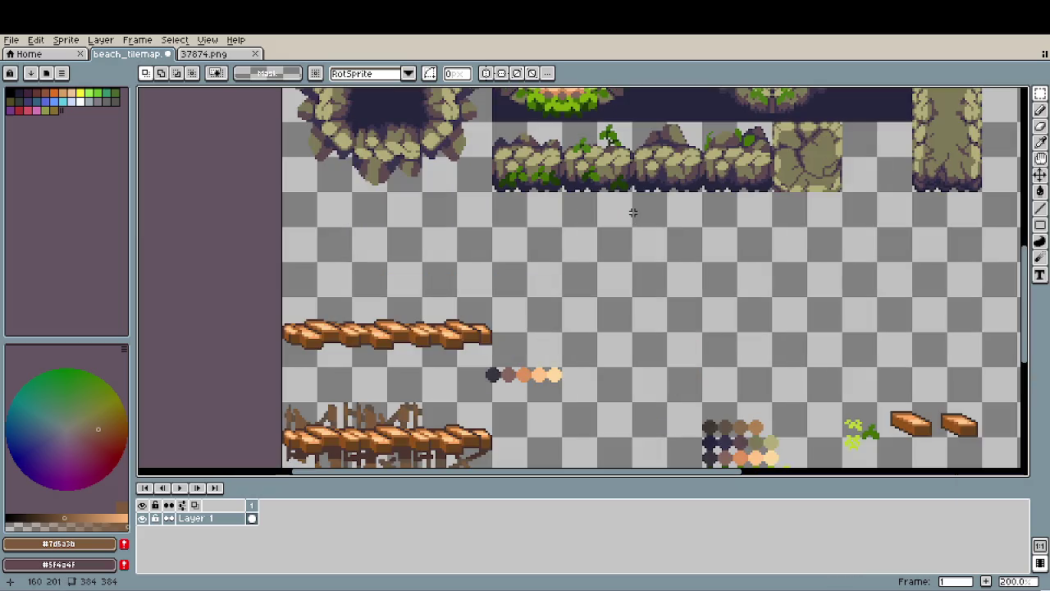
# Copy the mossy rock strip down below the original.
pyautogui.press('m')
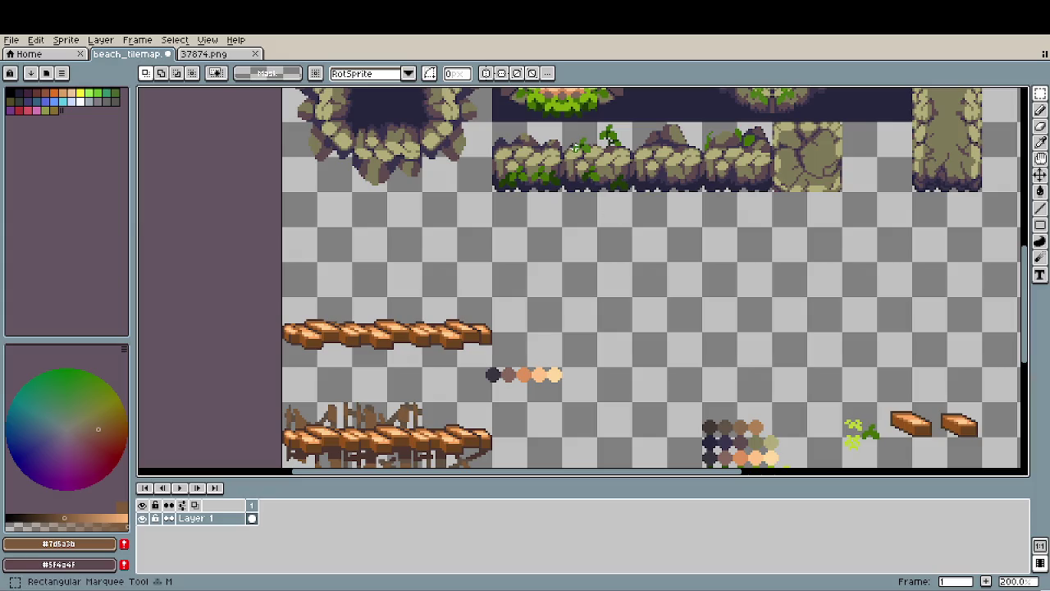
pyautogui.moveTo(501, 139)
pyautogui.mouseDown()
pyautogui.moveTo(764, 185)
pyautogui.moveTo(739, 277)
pyautogui.moveTo(746, 280)
pyautogui.mouseUp()
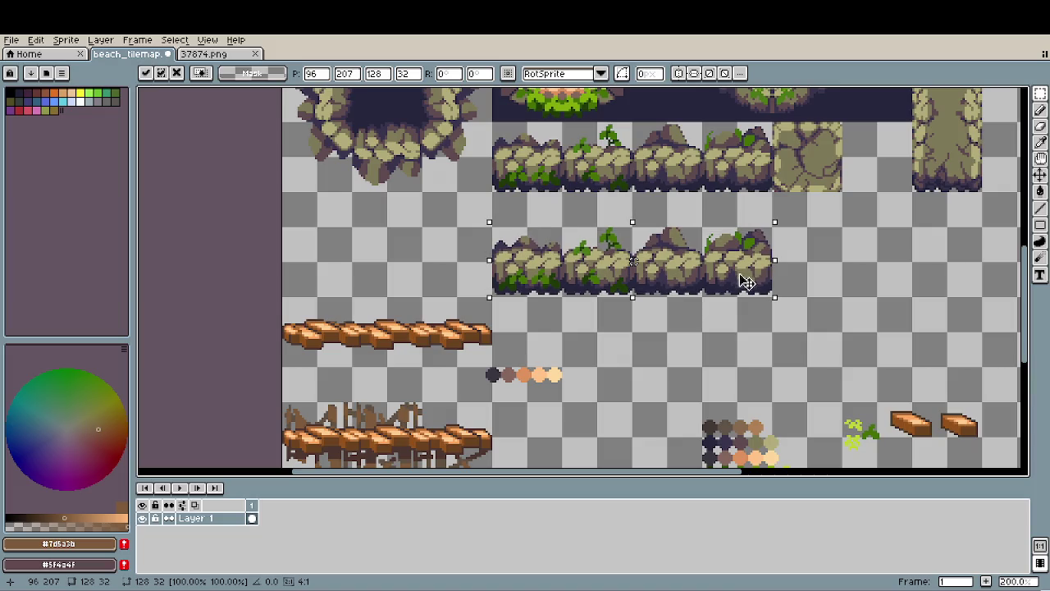
pyautogui.click(393, 335)
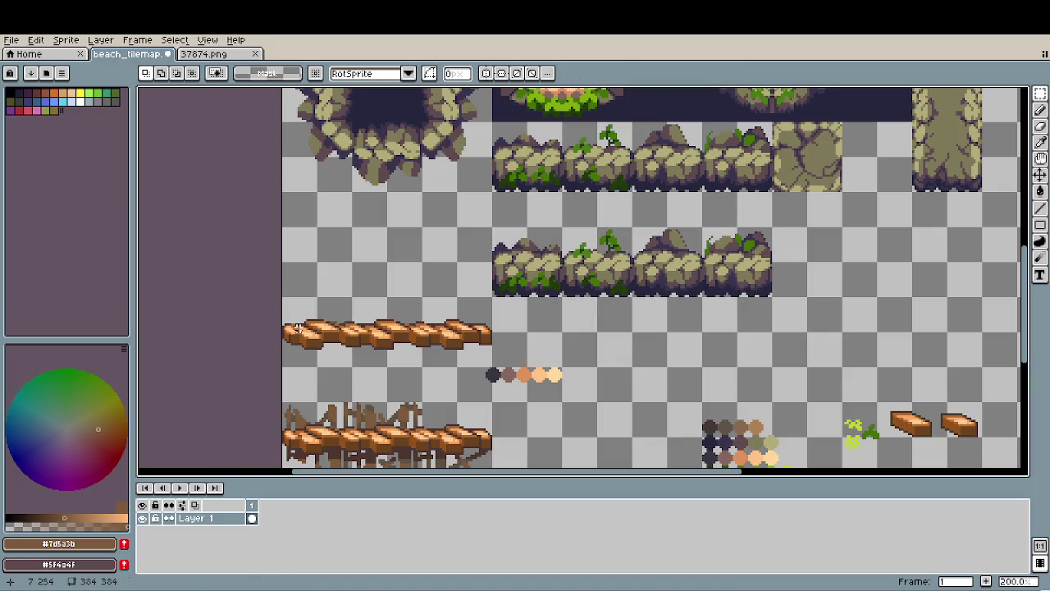
# Try placing a plank copy across the new rock strip, then cancel it with Esc.
pyautogui.moveTo(306, 311)
pyautogui.mouseDown()
pyautogui.moveTo(494, 368)
pyautogui.moveTo(548, 304)
pyautogui.moveTo(665, 279)
pyautogui.mouseUp()
pyautogui.scroll(1, 564, 260)
pyautogui.moveTo(563, 260); pyautogui.dragTo(527, 305)
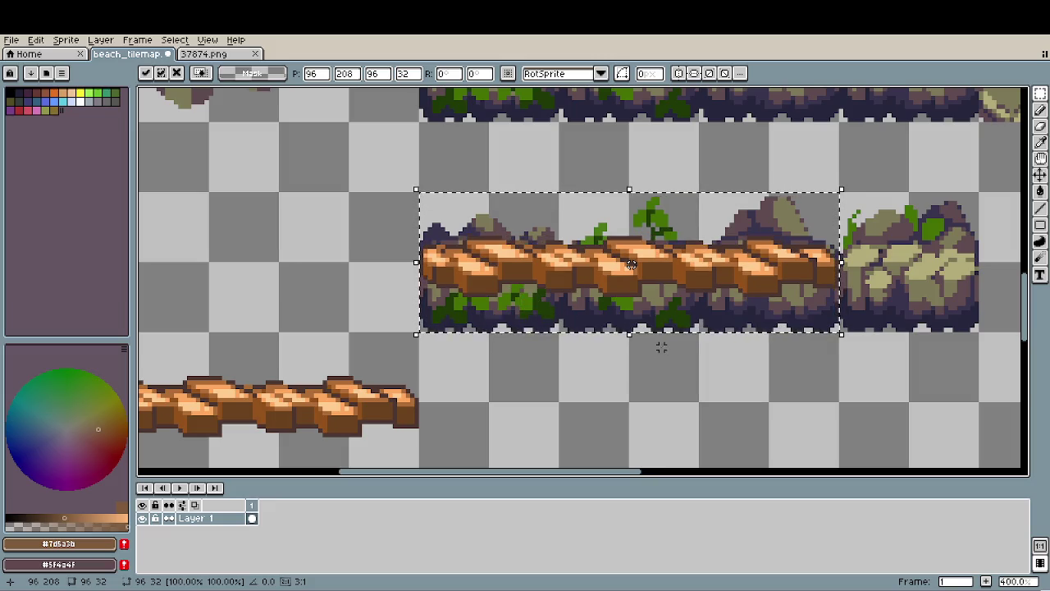
pyautogui.scroll(-1, 656, 347)
pyautogui.scroll(-1, 656, 347)
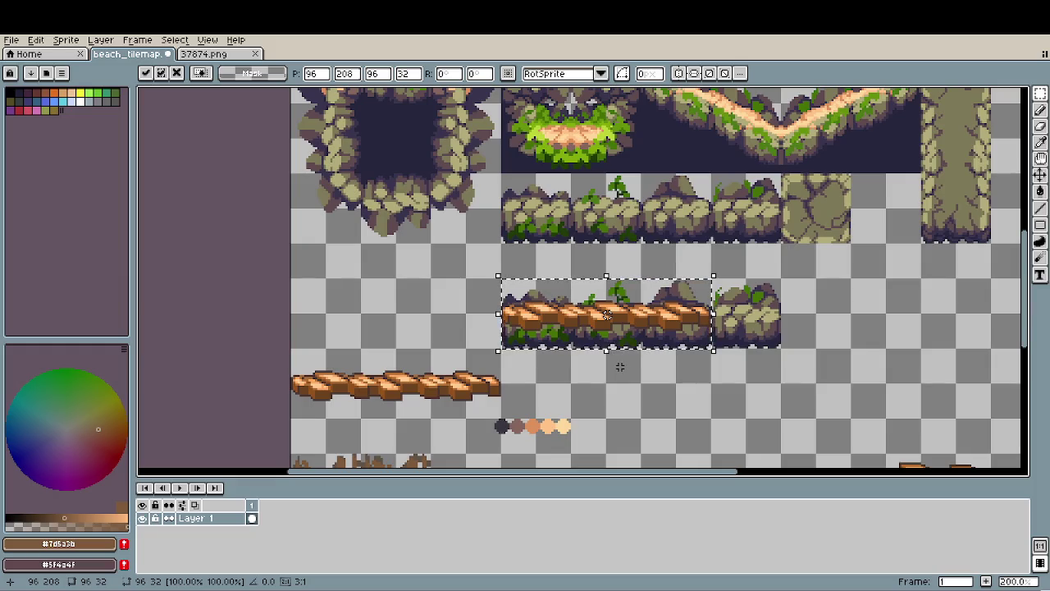
pyautogui.scroll(-1, 619, 367)
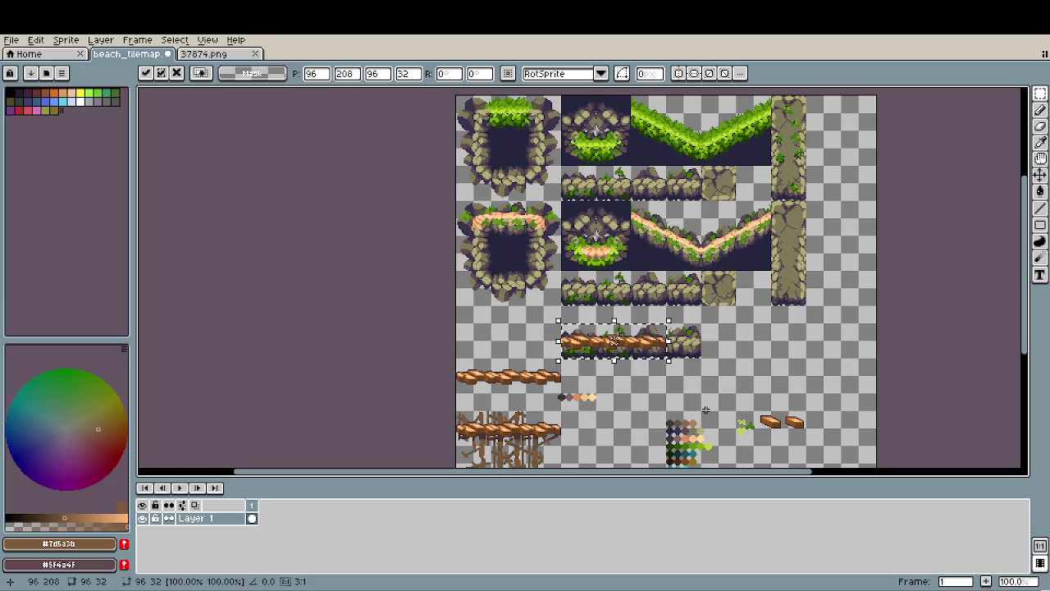
pyautogui.scroll(1, 579, 349)
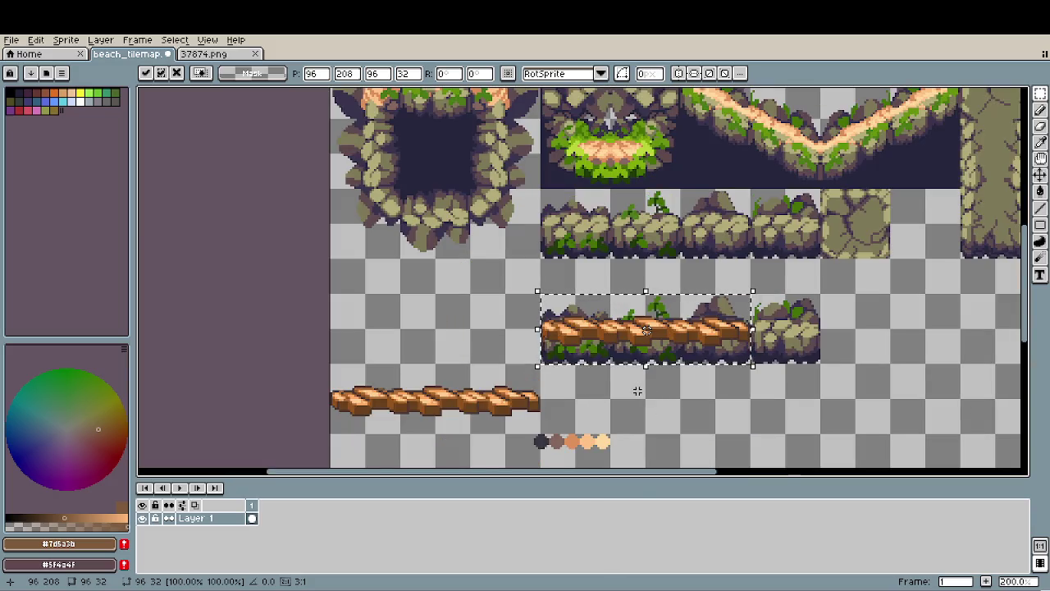
pyautogui.scroll(-1, 637, 391)
pyautogui.scroll(1, 674, 414)
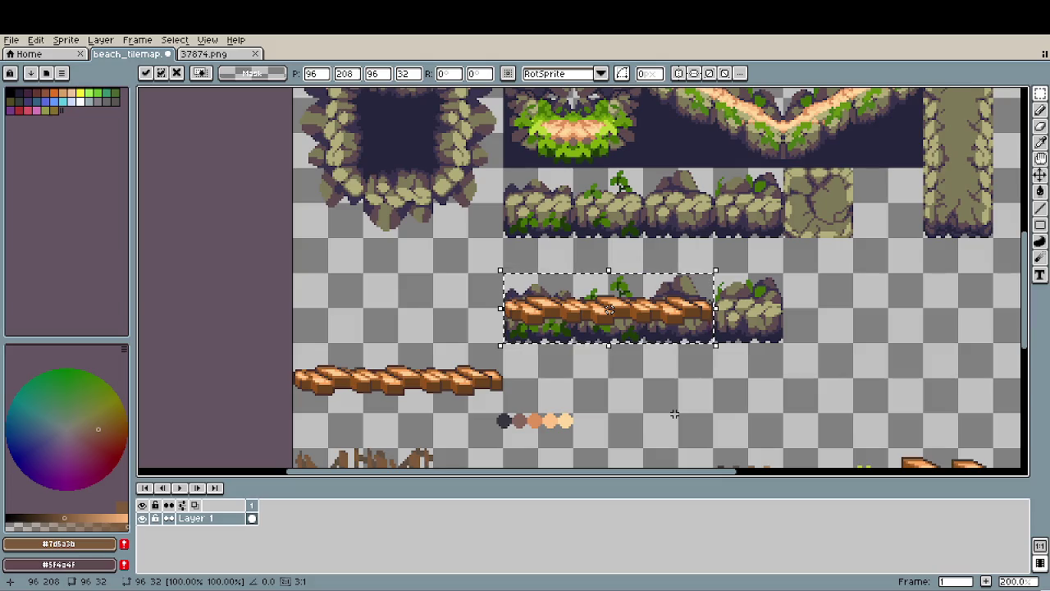
pyautogui.scroll(-1, 675, 415)
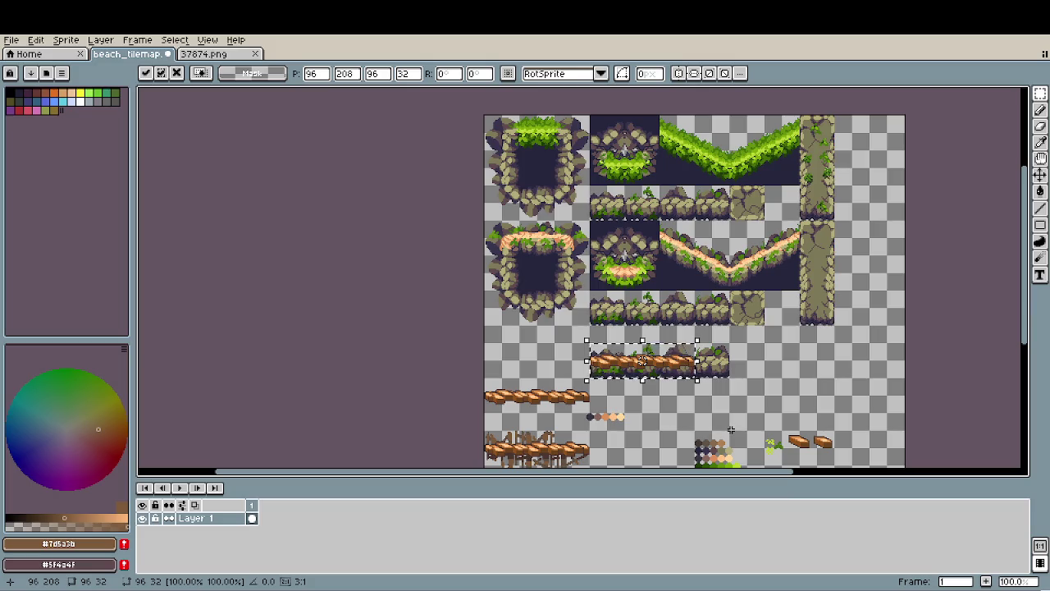
pyautogui.press('Escape')
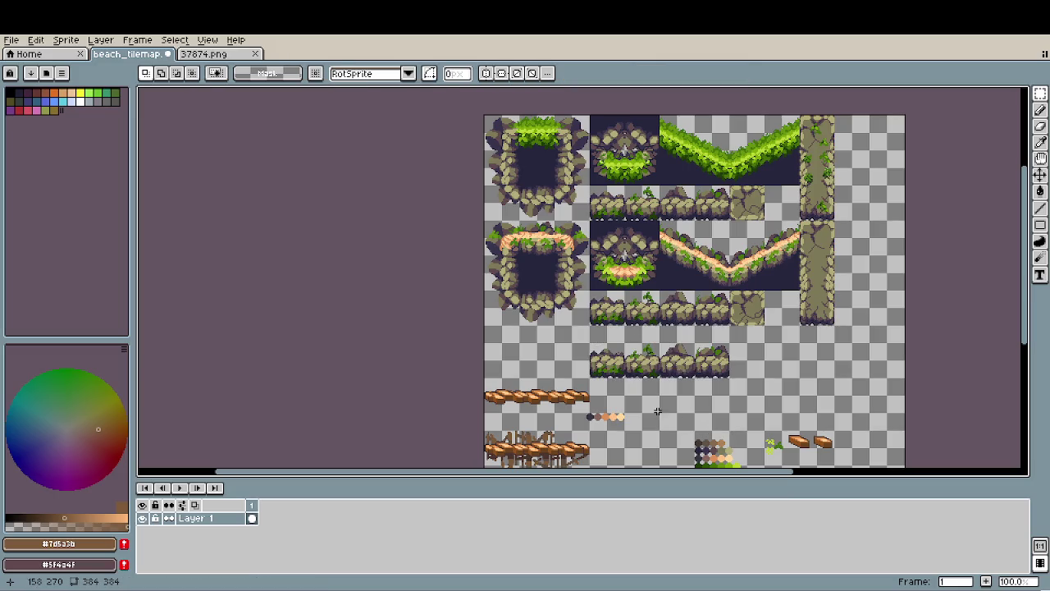
pyautogui.scroll(1, 657, 410)
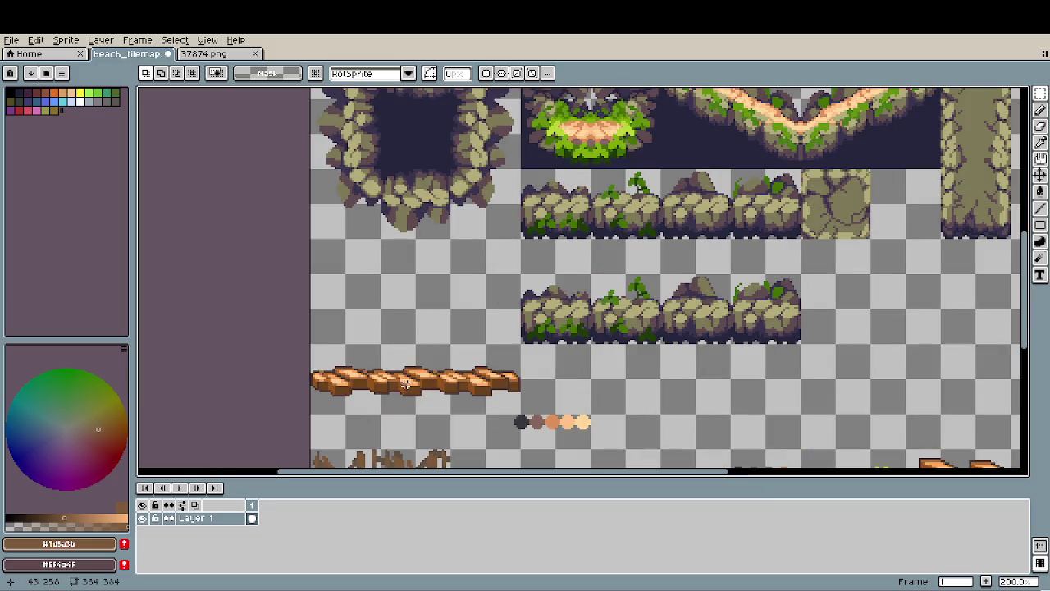
# Move the plank strip beside the rock ledge, nudge it right, and duplicate it one tile lower.
pyautogui.scroll(1, 401, 366)
pyautogui.moveTo(293, 343)
pyautogui.mouseDown()
pyautogui.moveTo(558, 415)
pyautogui.moveTo(558, 311)
pyautogui.moveTo(572, 318)
pyautogui.mouseUp()
pyautogui.press('Right')
pyautogui.press('Right')
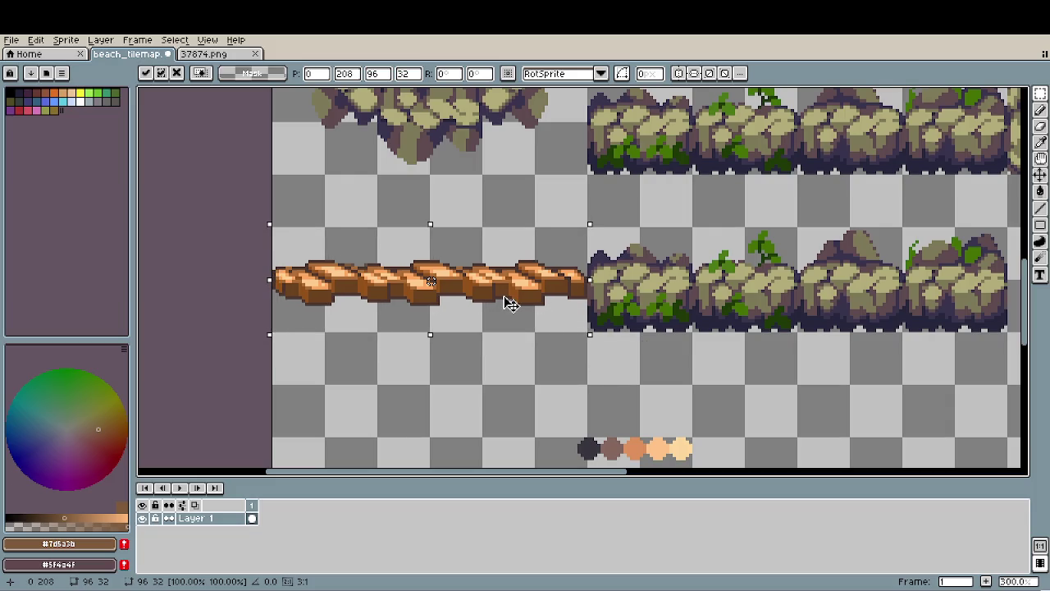
pyautogui.hotkey('ctrl', 'c')
pyautogui.hotkey('ctrl', 'v')
pyautogui.hotkey('shift', 'Down')
pyautogui.hotkey('ctrl', 'd')
# Select the upper plank strip, eyedrop its dark brown, and enlarge the brush to 14 pixels.
pyautogui.moveTo(322, 224); pyautogui.dragTo(380, 282)
pyautogui.moveTo(279, 233); pyautogui.dragTo(587, 331)
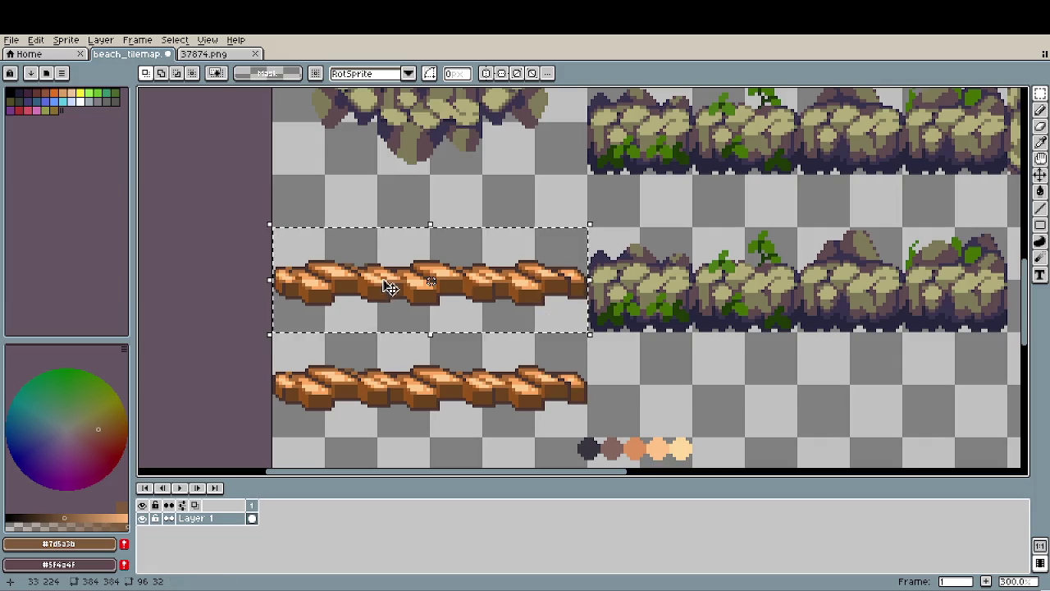
pyautogui.scroll(3, 391, 287)
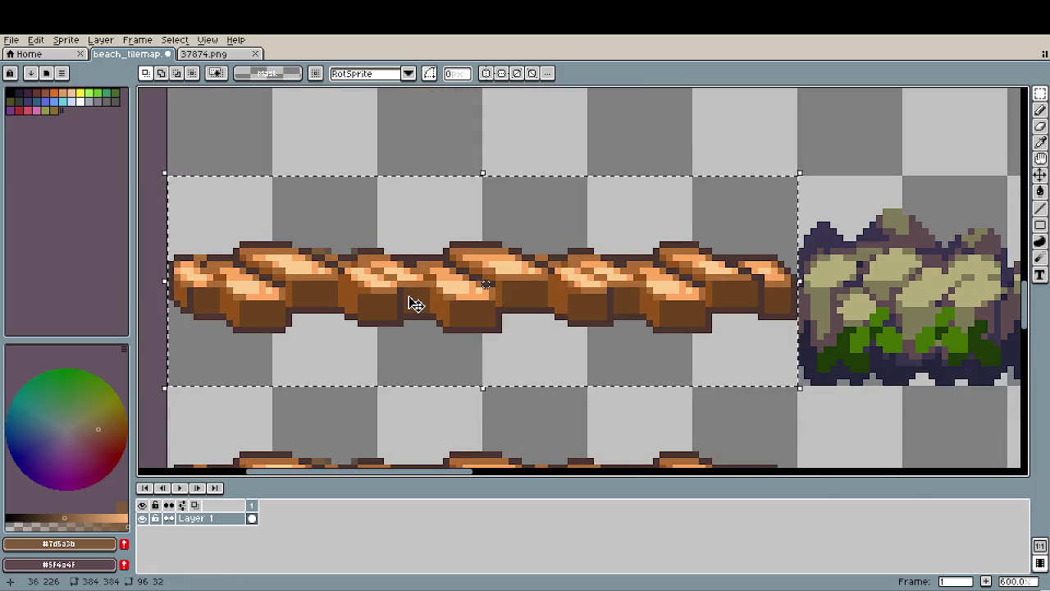
pyautogui.press('i')
pyautogui.click(486, 326)
pyautogui.press('b')
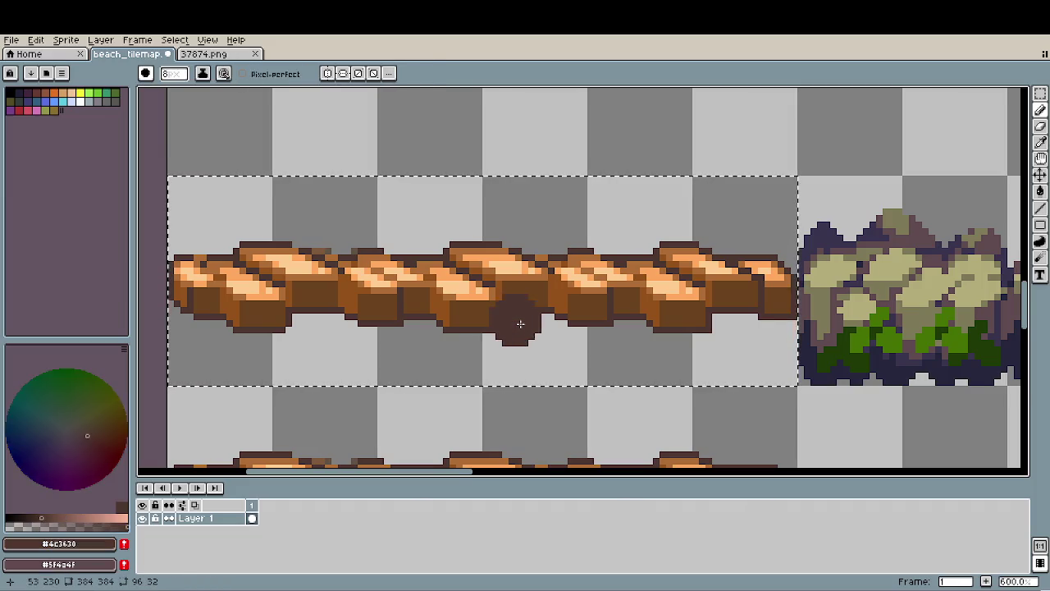
pyautogui.press('+')
pyautogui.press('+')
pyautogui.press('+')
pyautogui.hotkey('ctrl', 'd')
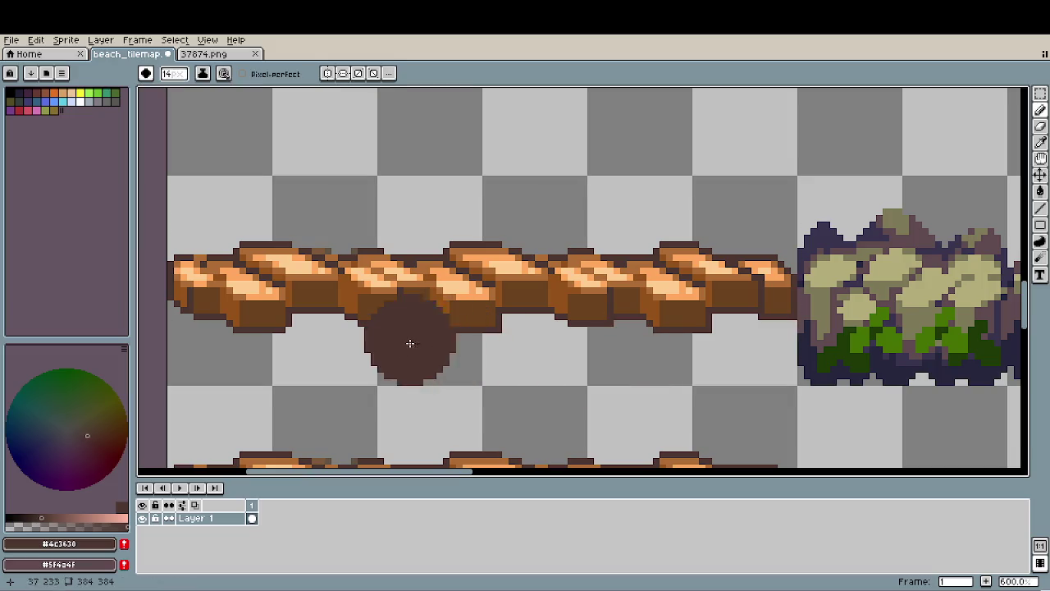
# Magic-wand select every shade and the outline of the upper plank.
pyautogui.press('w')
pyautogui.click(270, 310)
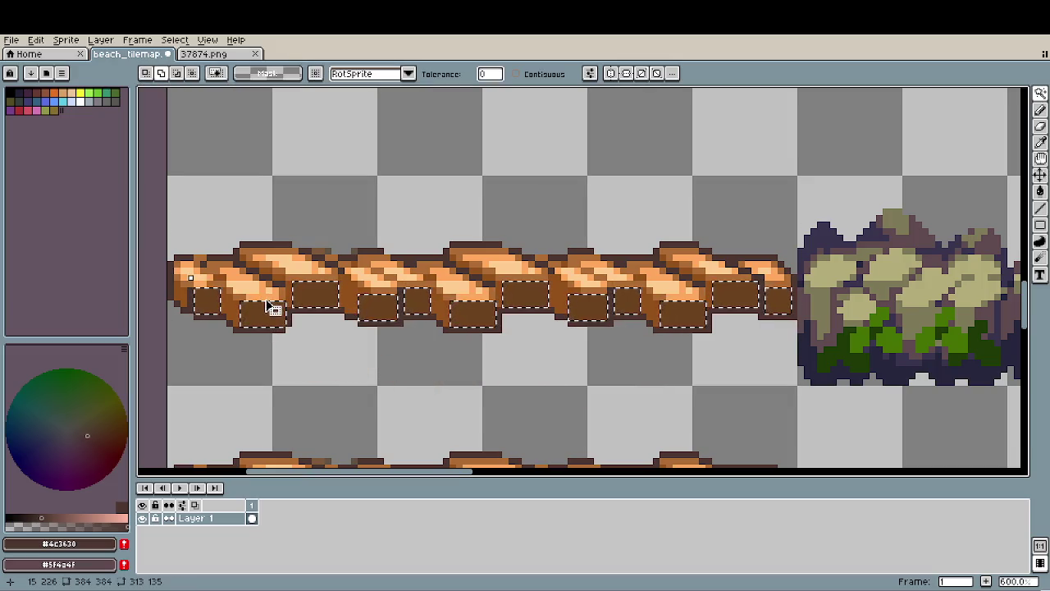
pyautogui.keyDown('shift'); pyautogui.click(243, 302); pyautogui.keyUp('shift')
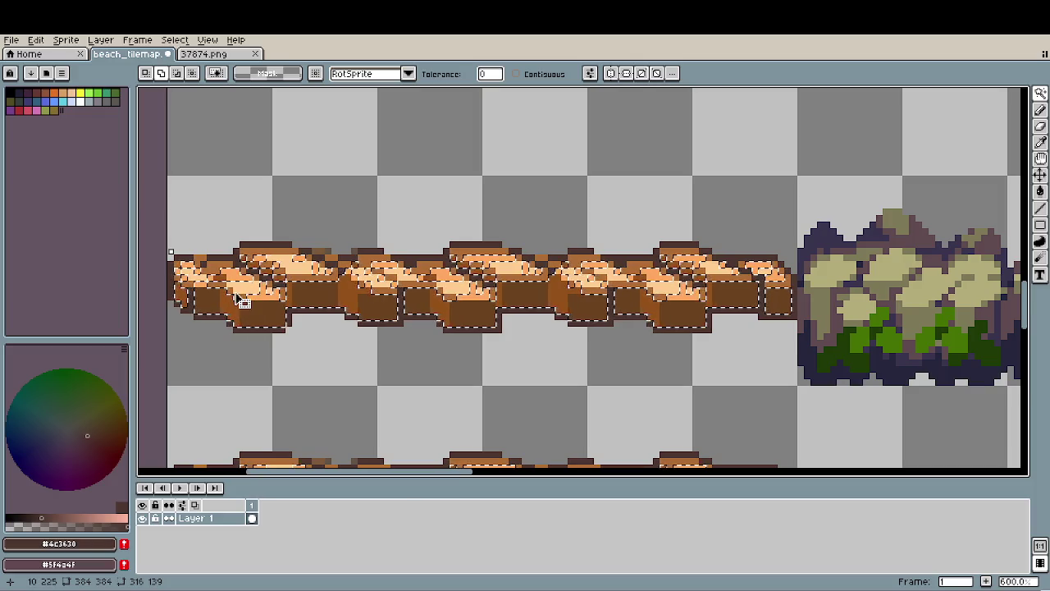
pyautogui.keyDown('shift'); pyautogui.click(188, 283); pyautogui.keyUp('shift')
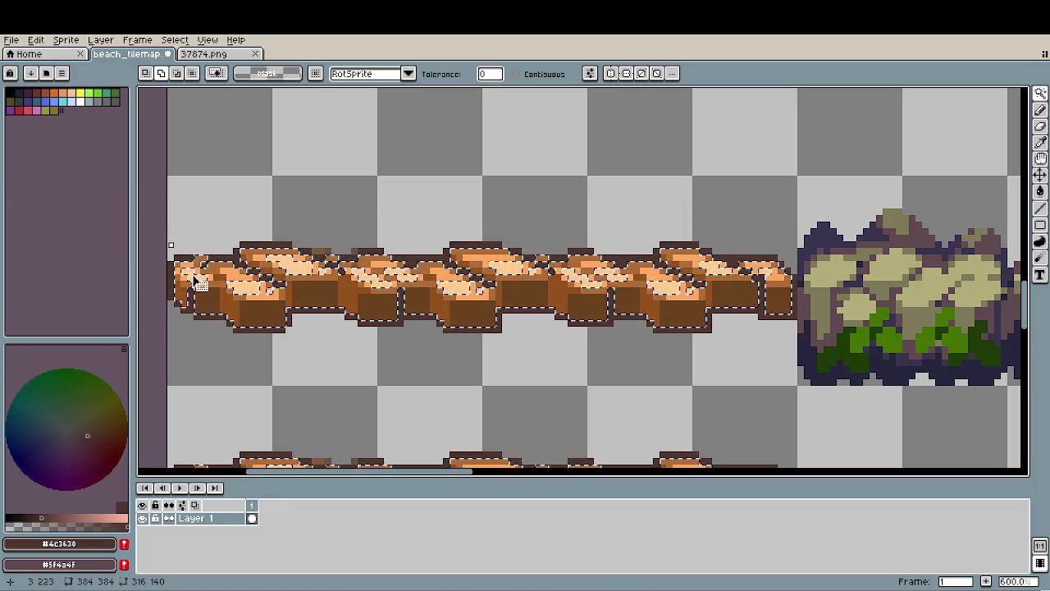
pyautogui.keyDown('shift'); pyautogui.click(270, 299); pyautogui.keyUp('shift')
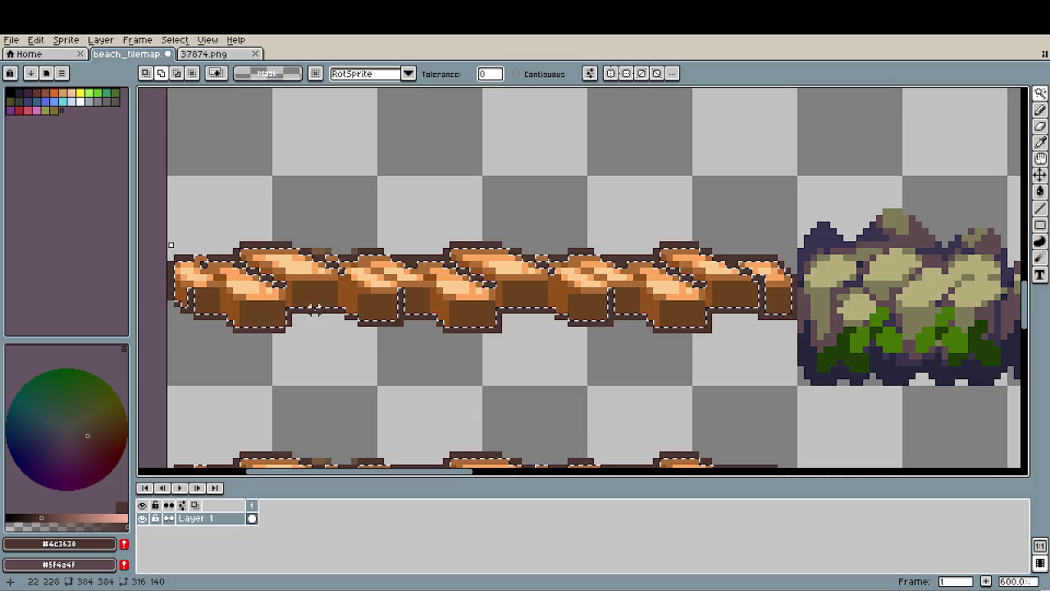
pyautogui.keyDown('shift'); pyautogui.click(447, 331); pyautogui.keyUp('shift')
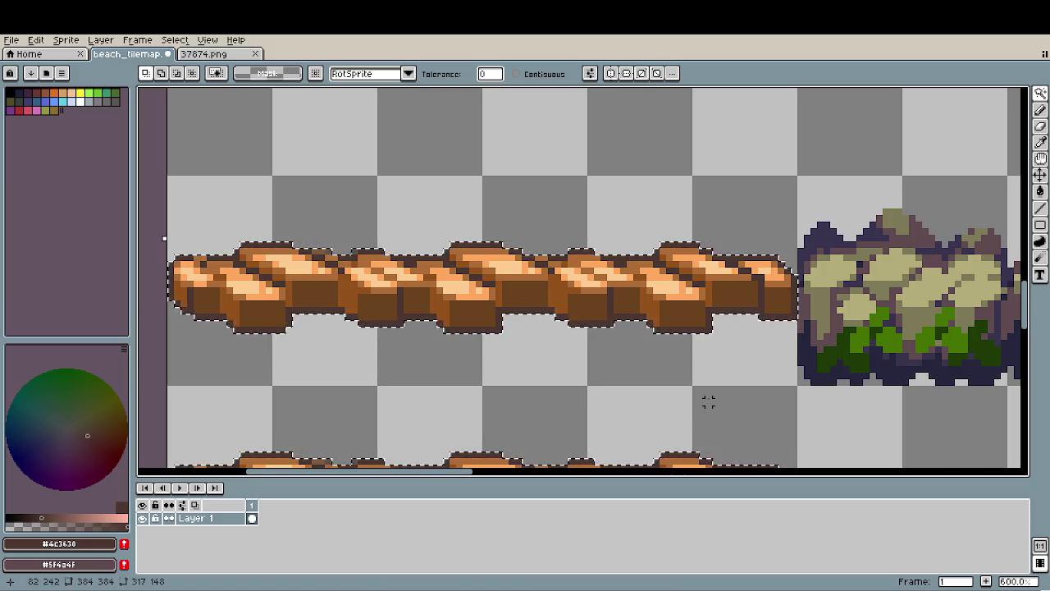
# Paint the selected plank solid dark brown, flip it vertically, and deselect.
pyautogui.press('b')
pyautogui.moveTo(443, 288); pyautogui.dragTo(172, 288)
pyautogui.hscroll(-3, 574, 279)
pyautogui.moveTo(557, 287)
pyautogui.mouseDown()
pyautogui.moveTo(674, 302)
pyautogui.moveTo(651, 260)
pyautogui.mouseUp()
pyautogui.hotkey('shift', 'v')
pyautogui.hscroll(3, 566, 293)
pyautogui.hotkey('ctrl', 'd')
pyautogui.scroll(-1, 624, 301)
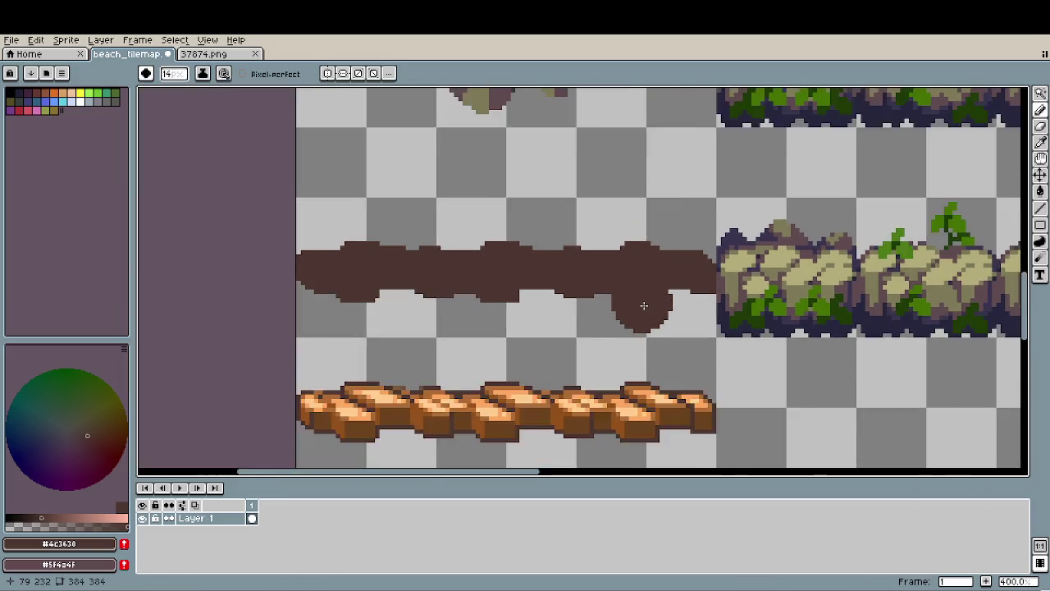
pyautogui.scroll(-1, 644, 305)
# Select the dark-brown strip and apply Hue/Saturation with alpha set to -30.
pyautogui.press('m')
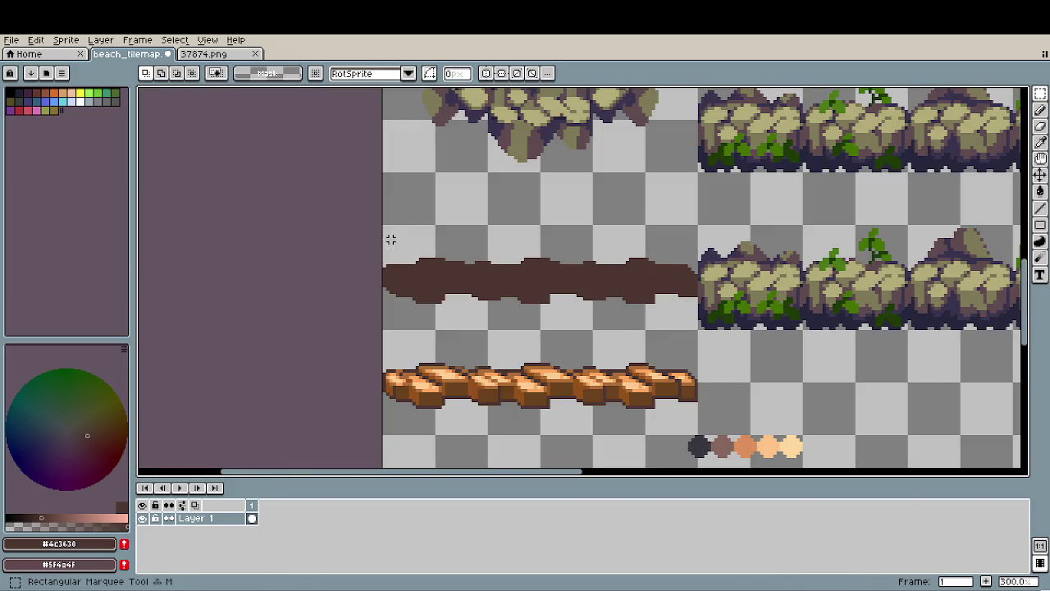
pyautogui.moveTo(382, 224); pyautogui.dragTo(683, 332)
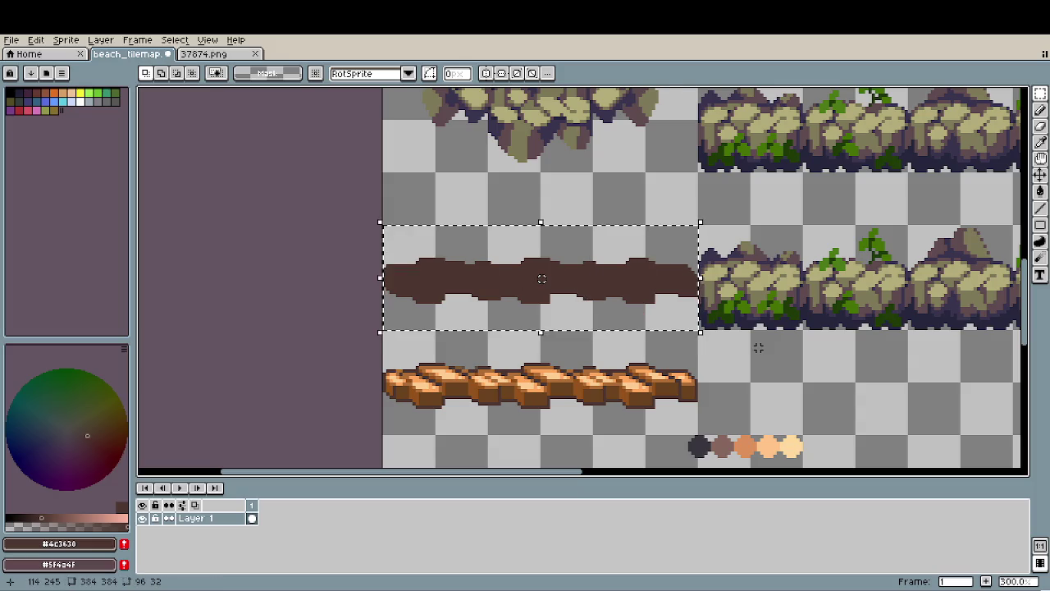
pyautogui.hotkey('ctrl', 'u')
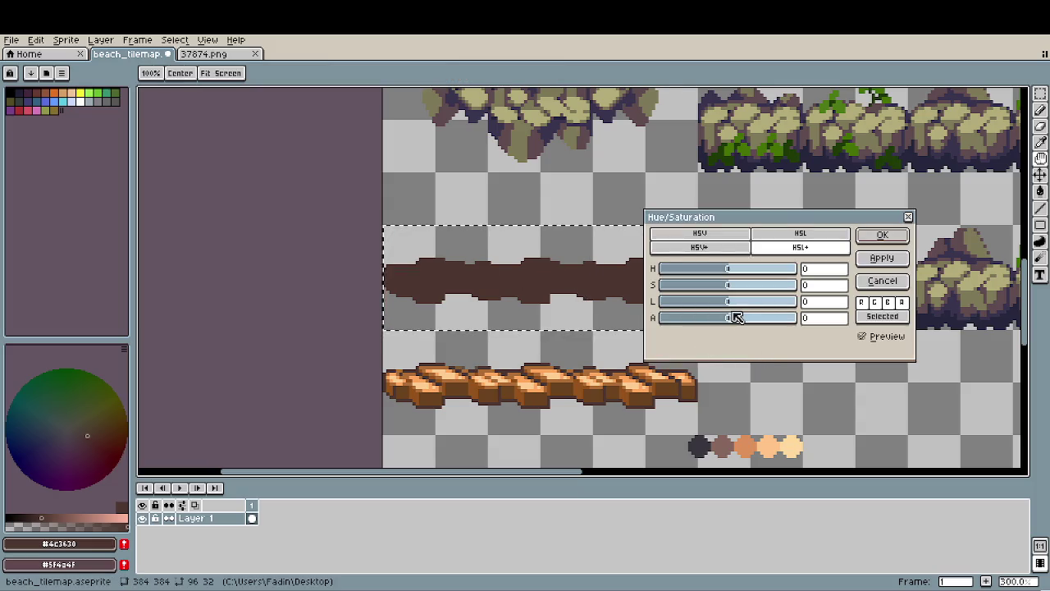
pyautogui.moveTo(729, 317); pyautogui.dragTo(713, 326)
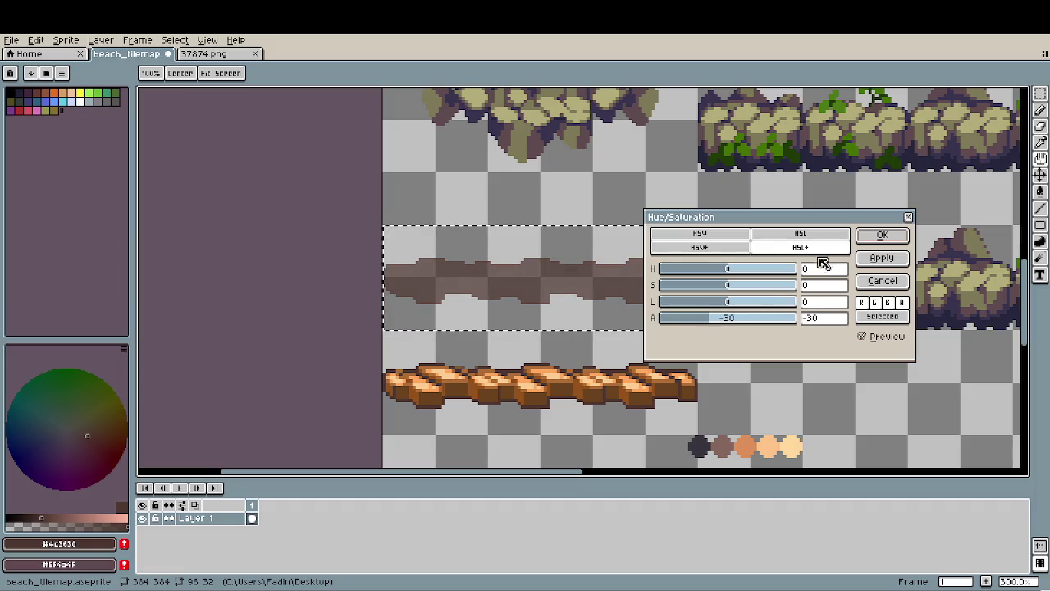
pyautogui.click(881, 235)
pyautogui.scroll(-1, 768, 379)
pyautogui.moveTo(768, 380); pyautogui.dragTo(603, 329)
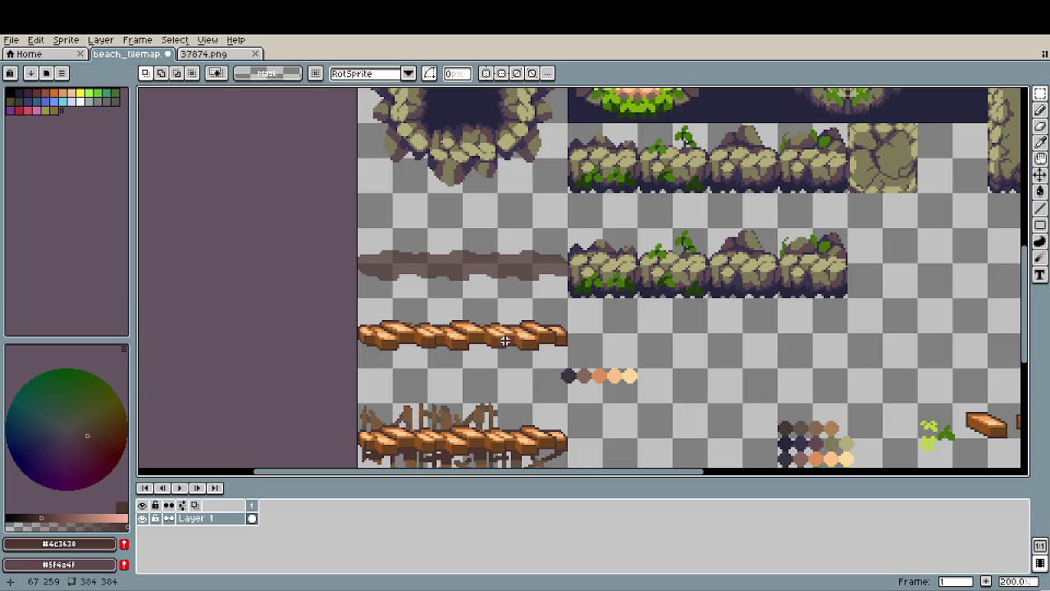
# Lay a copy of the orange plank strip over its shadow, nudged down one pixel.
pyautogui.press('m')
pyautogui.moveTo(357, 297)
pyautogui.mouseDown()
pyautogui.moveTo(566, 368)
pyautogui.moveTo(552, 281)
pyautogui.mouseUp()
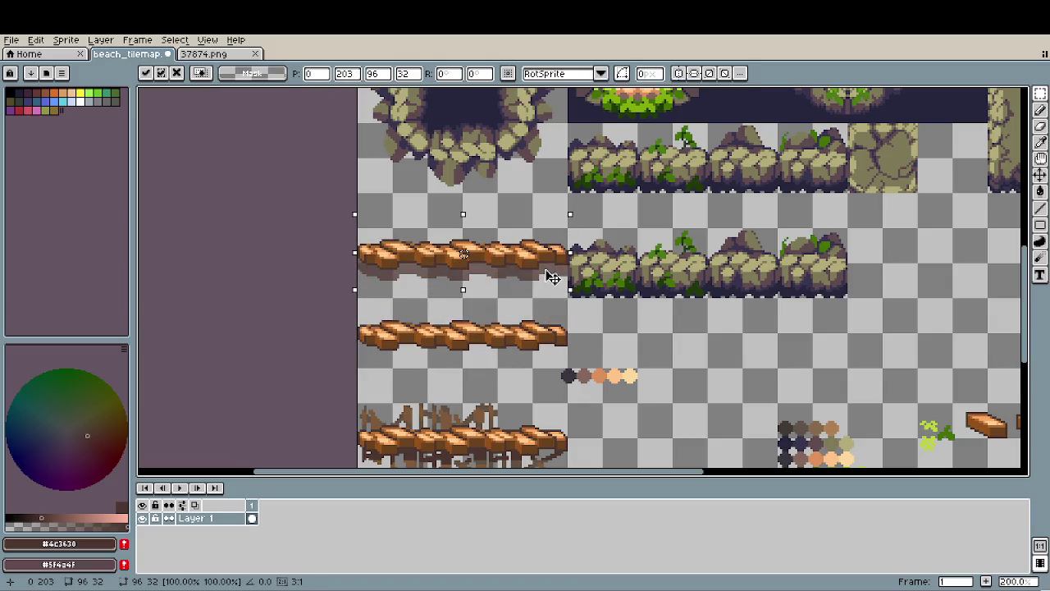
pyautogui.press('Down')
pyautogui.press('Up')
pyautogui.press('Down')
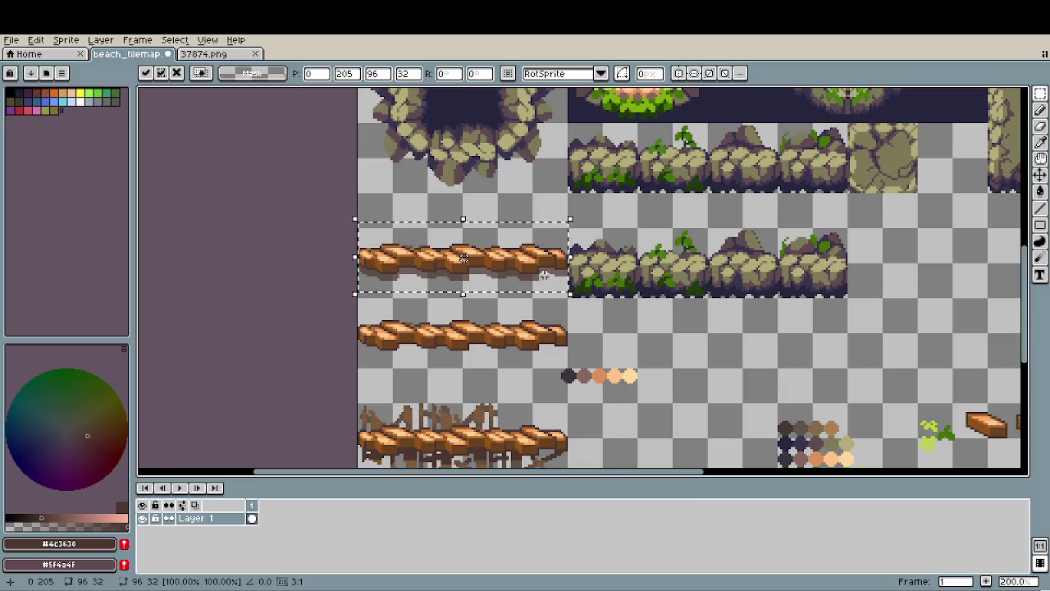
pyautogui.hotkey('ctrl', 'd')
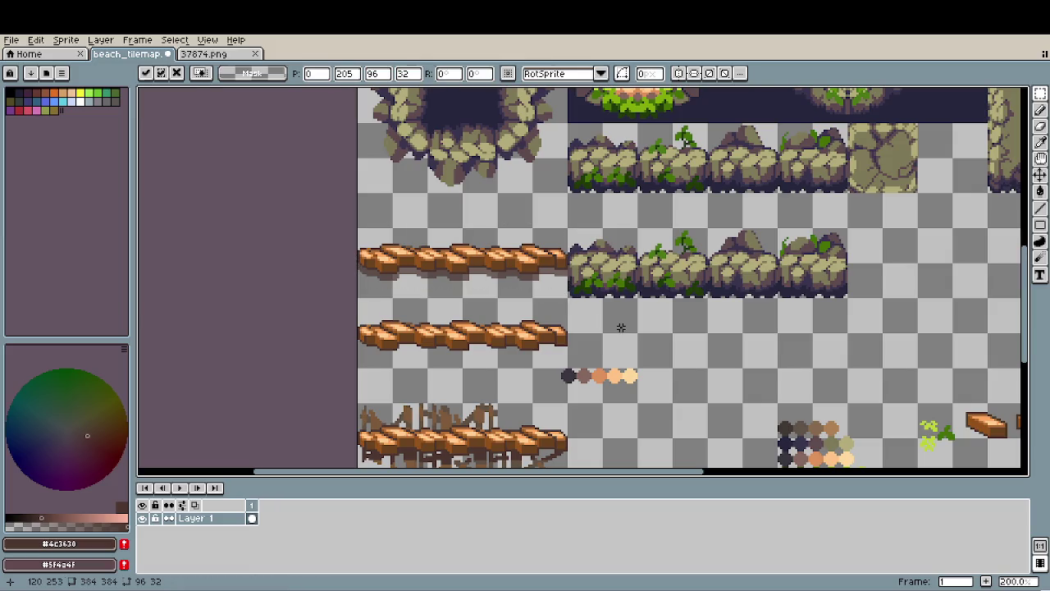
# Move the shadowed plank onto the lower rock ledge as a bridge.
pyautogui.moveTo(374, 244)
pyautogui.mouseDown()
pyautogui.moveTo(550, 292)
pyautogui.moveTo(740, 298)
pyautogui.mouseUp()
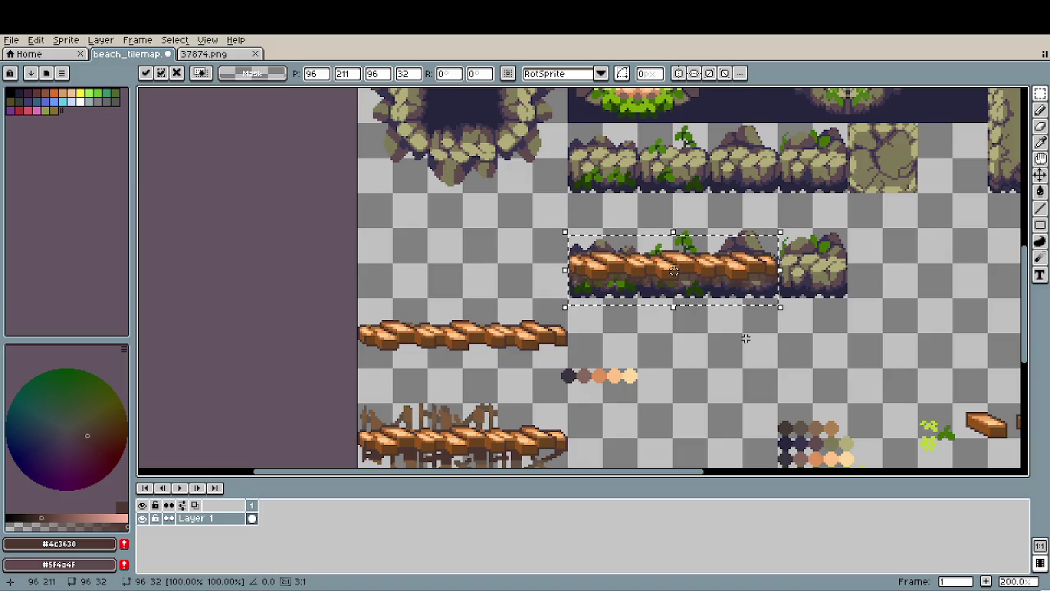
pyautogui.moveTo(738, 344); pyautogui.dragTo(635, 366)
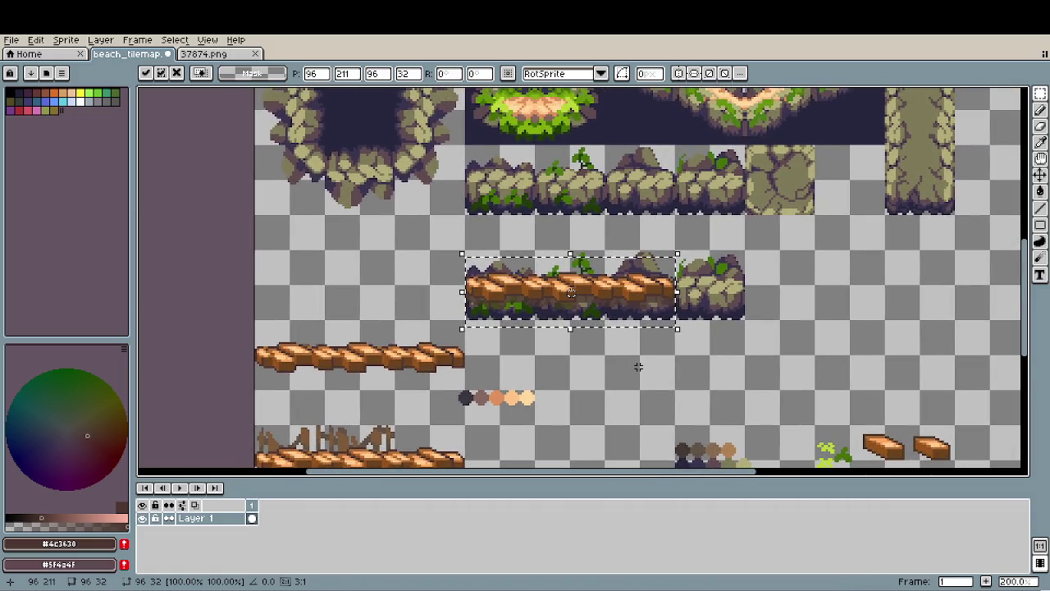
pyautogui.scroll(2, 593, 368)
pyautogui.moveTo(540, 300)
pyautogui.mouseDown()
pyautogui.moveTo(492, 333)
pyautogui.moveTo(465, 375)
pyautogui.mouseUp()
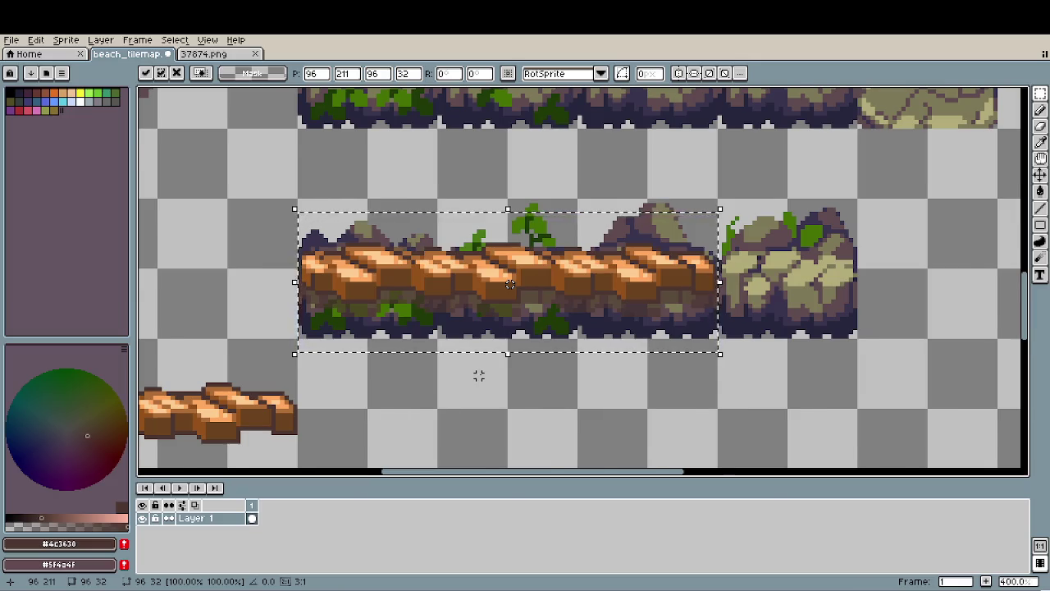
pyautogui.scroll(-1, 479, 375)
pyautogui.moveTo(487, 375); pyautogui.dragTo(469, 394)
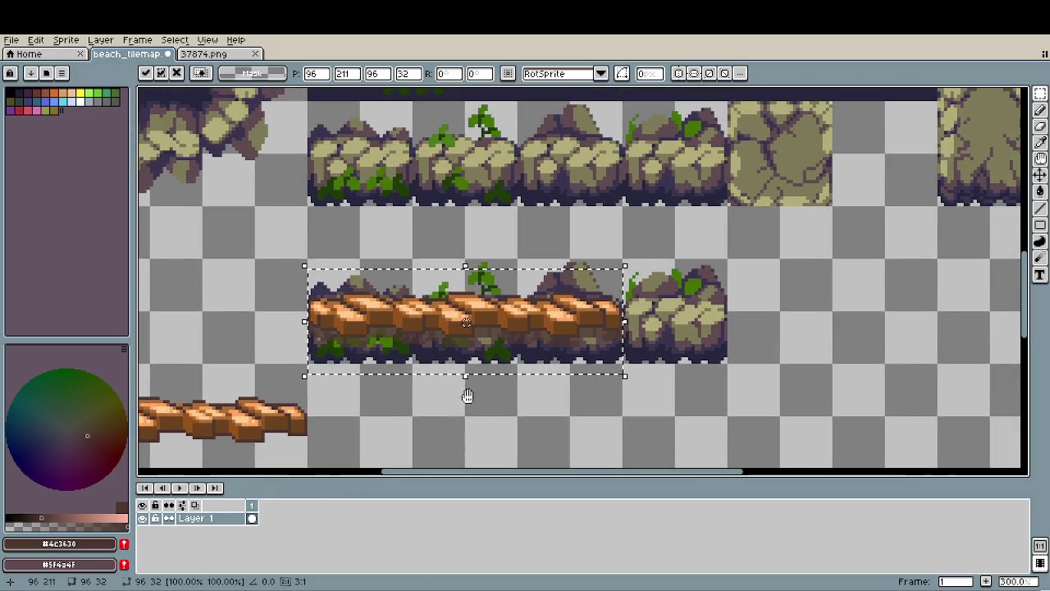
pyautogui.click(630, 411)
# Zoom and pan to bring the full tilemap back into view.
pyautogui.scroll(-1, 584, 381)
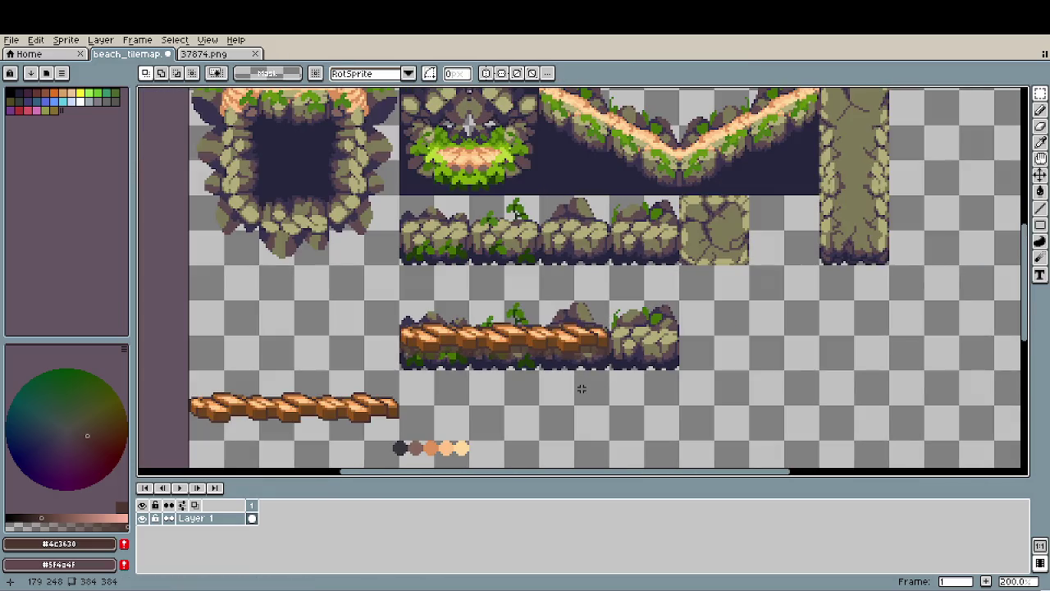
pyautogui.scroll(-1, 580, 388)
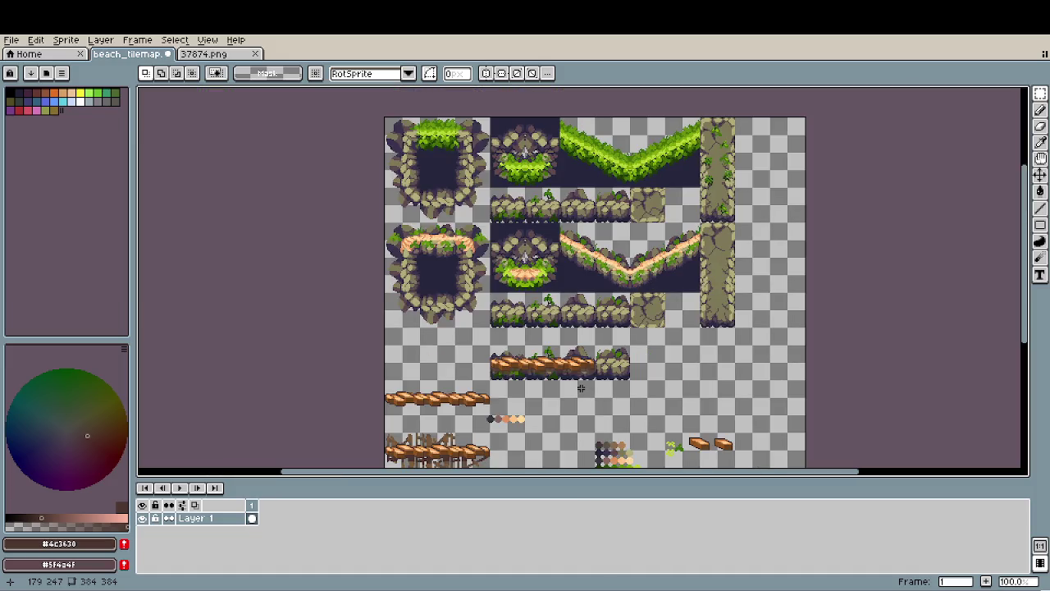
pyautogui.scroll(1, 581, 388)
pyautogui.scroll(-1, 580, 387)
pyautogui.scroll(1, 580, 387)
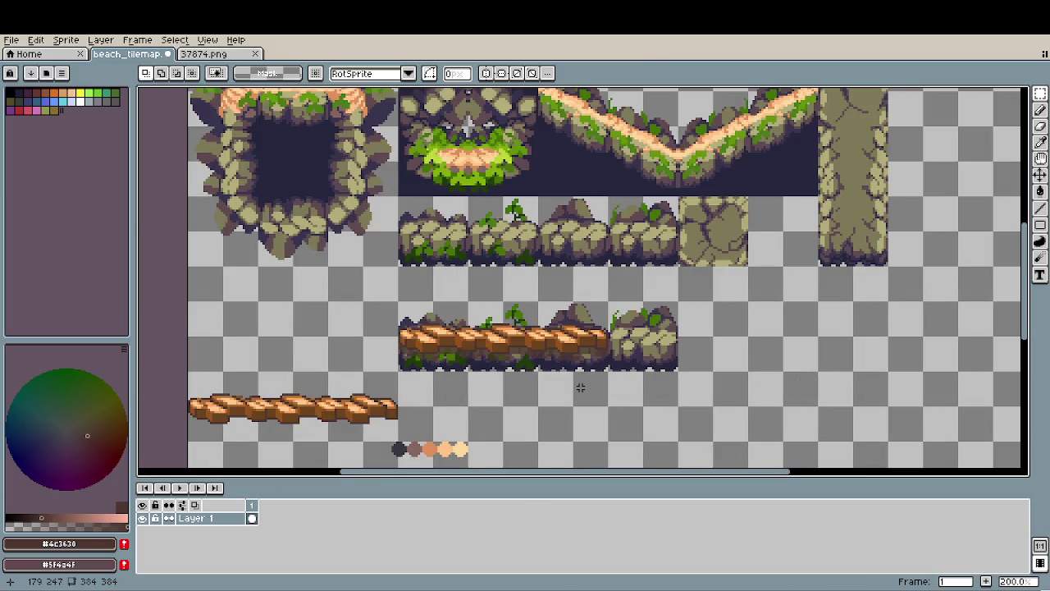
pyautogui.scroll(-3, 547, 379)
pyautogui.hscroll(-3, 635, 323)
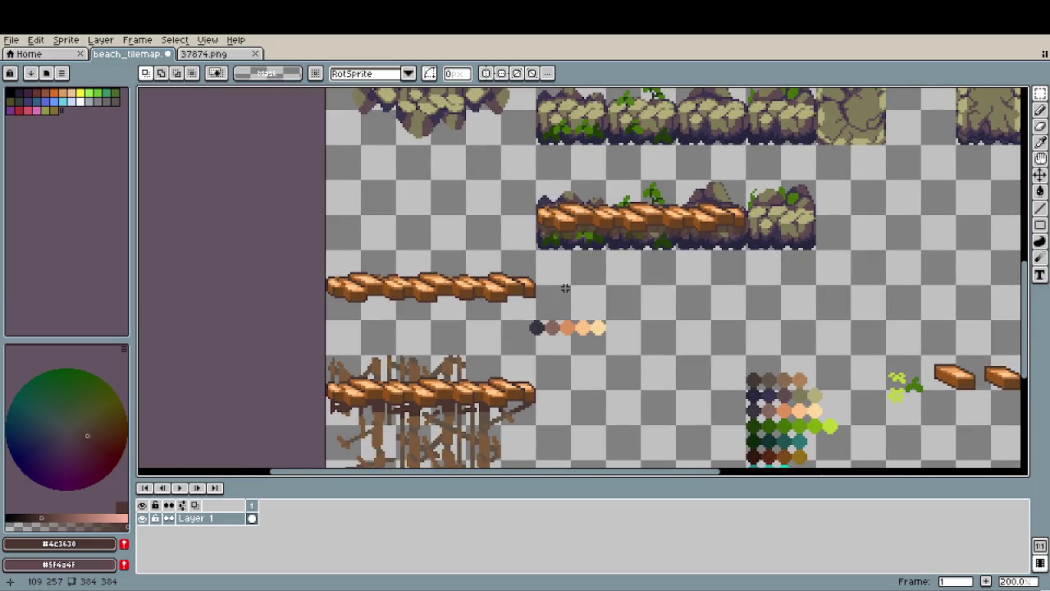
pyautogui.scroll(-1, 567, 299)
pyautogui.moveTo(629, 344); pyautogui.dragTo(558, 356)
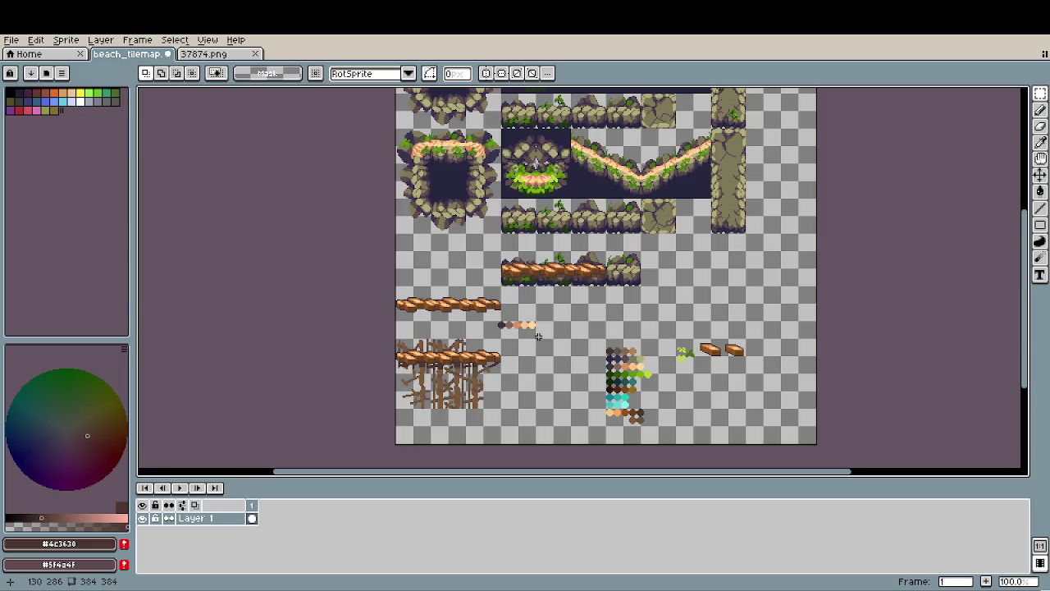
pyautogui.moveTo(539, 336)
pyautogui.mouseDown()
pyautogui.moveTo(539, 414)
pyautogui.moveTo(516, 347)
pyautogui.moveTo(528, 332)
pyautogui.mouseUp()
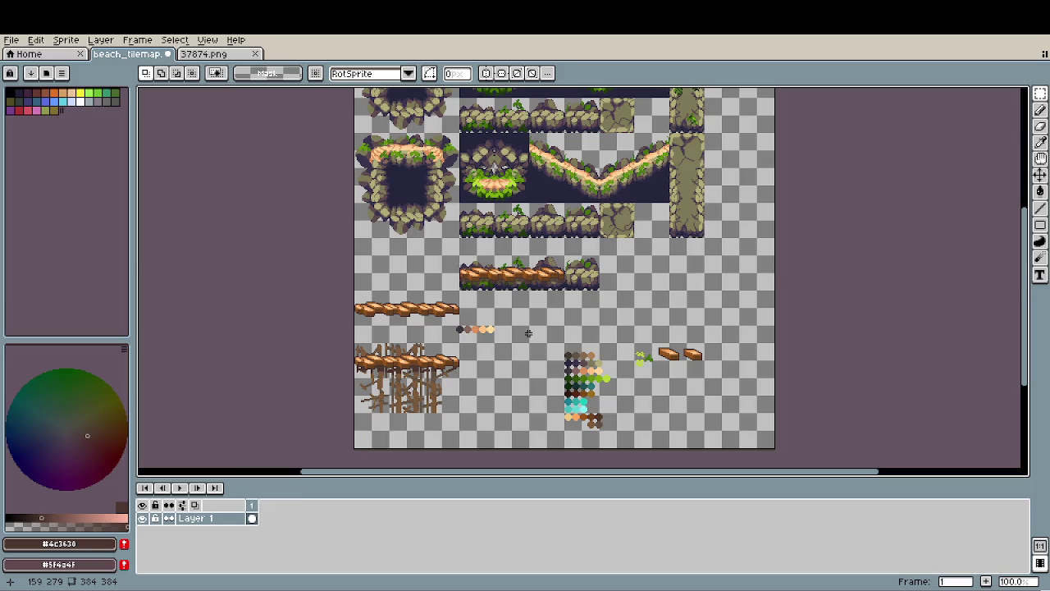
# Move the loose log strip beside the colour swatches, just below the plank blocks.
pyautogui.moveTo(459, 256); pyautogui.dragTo(545, 271)
pyautogui.hotkey('ctrl', 'z')
pyautogui.hotkey('ctrl', 'z')
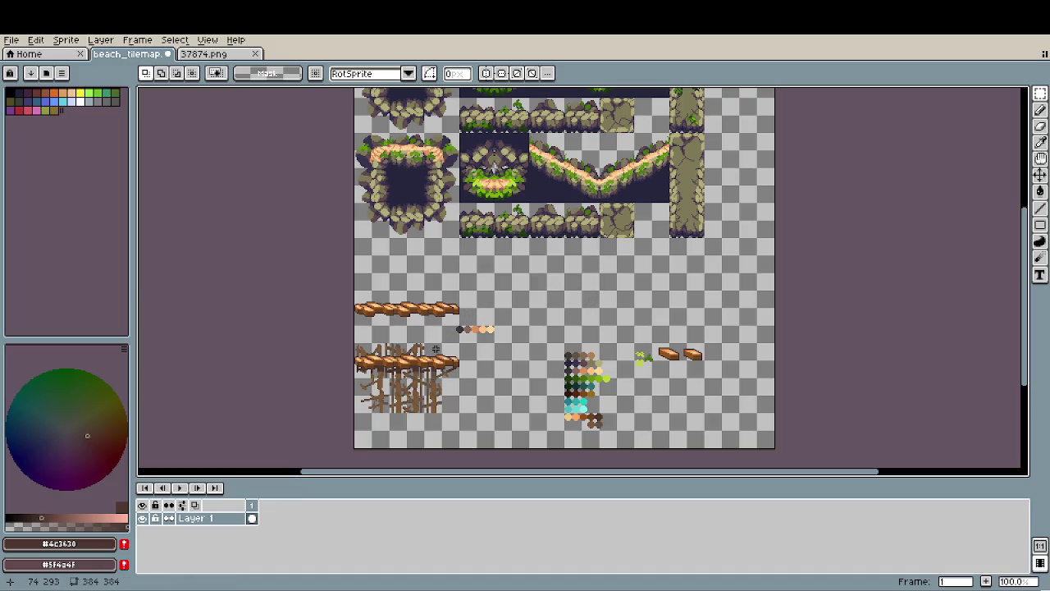
pyautogui.moveTo(355, 293); pyautogui.dragTo(435, 319)
pyautogui.moveTo(355, 292); pyautogui.dragTo(728, 409)
pyautogui.scroll(3, 729, 417)
pyautogui.moveTo(619, 403)
pyautogui.mouseDown()
pyautogui.moveTo(582, 386)
pyautogui.moveTo(550, 393)
pyautogui.mouseUp()
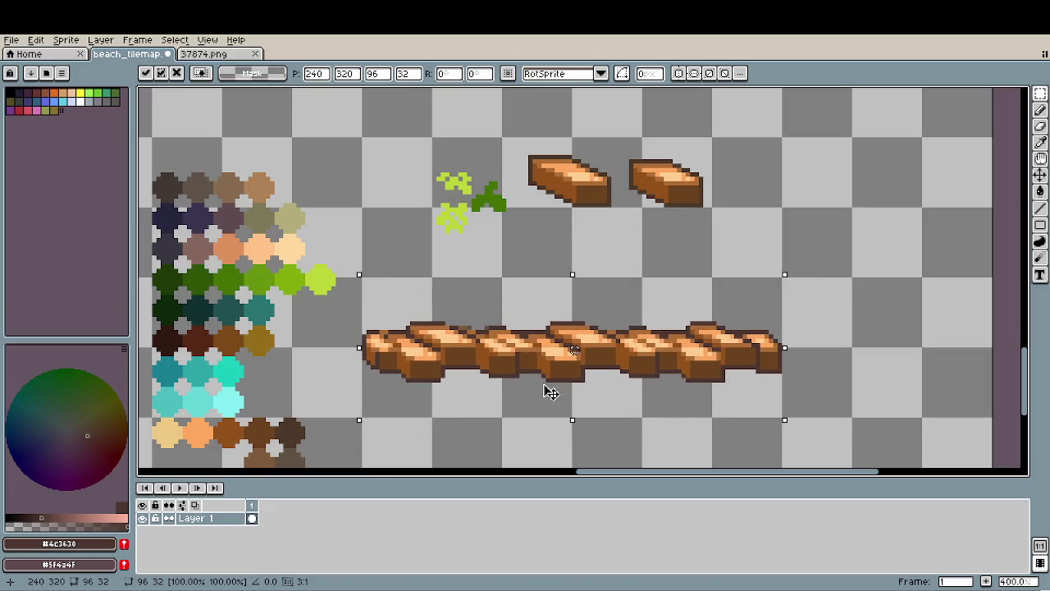
pyautogui.hotkey('ctrl', 'd')
pyautogui.press('i')
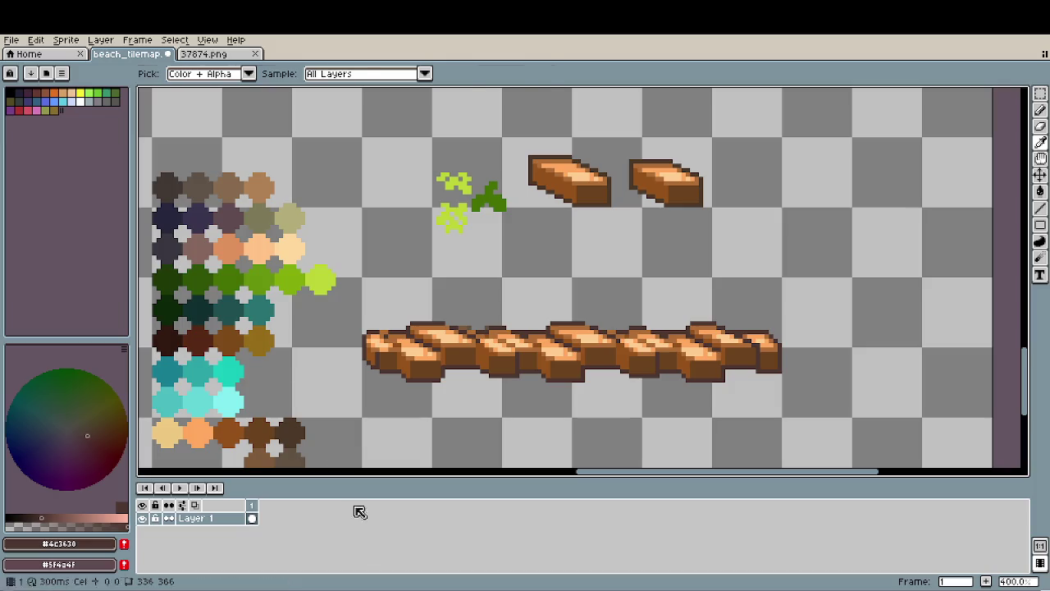
# Select the row of colour dots and move it beside the swatches.
pyautogui.press('m')
pyautogui.scroll(-2, 356, 319)
pyautogui.scroll(-1, 375, 352)
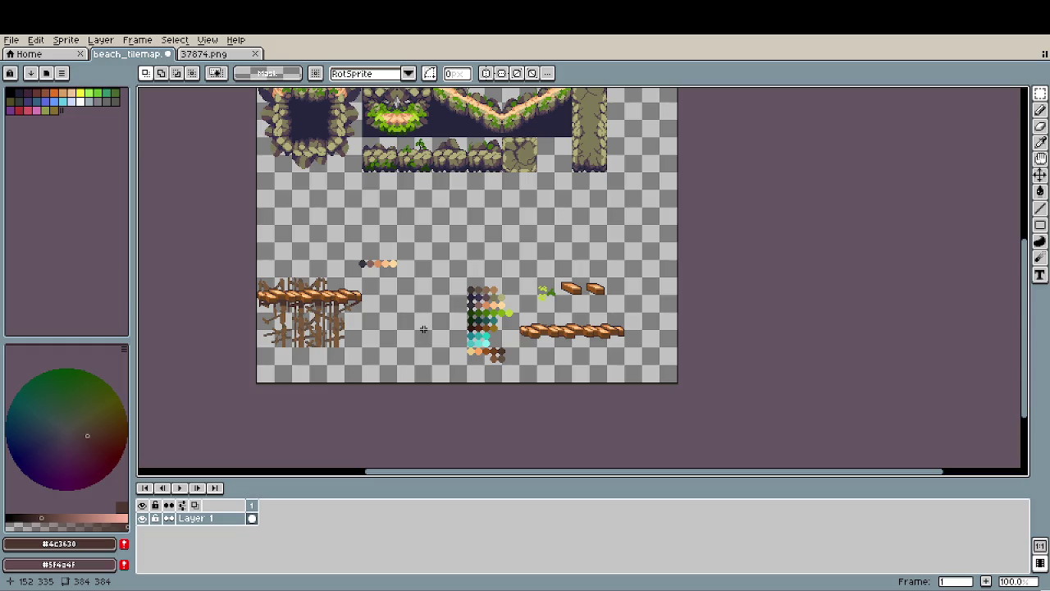
pyautogui.scroll(2, 369, 293)
pyautogui.moveTo(318, 205)
pyautogui.mouseDown()
pyautogui.moveTo(629, 288)
pyautogui.moveTo(952, 398)
pyautogui.moveTo(580, 351)
pyautogui.moveTo(588, 340)
pyautogui.mouseUp()
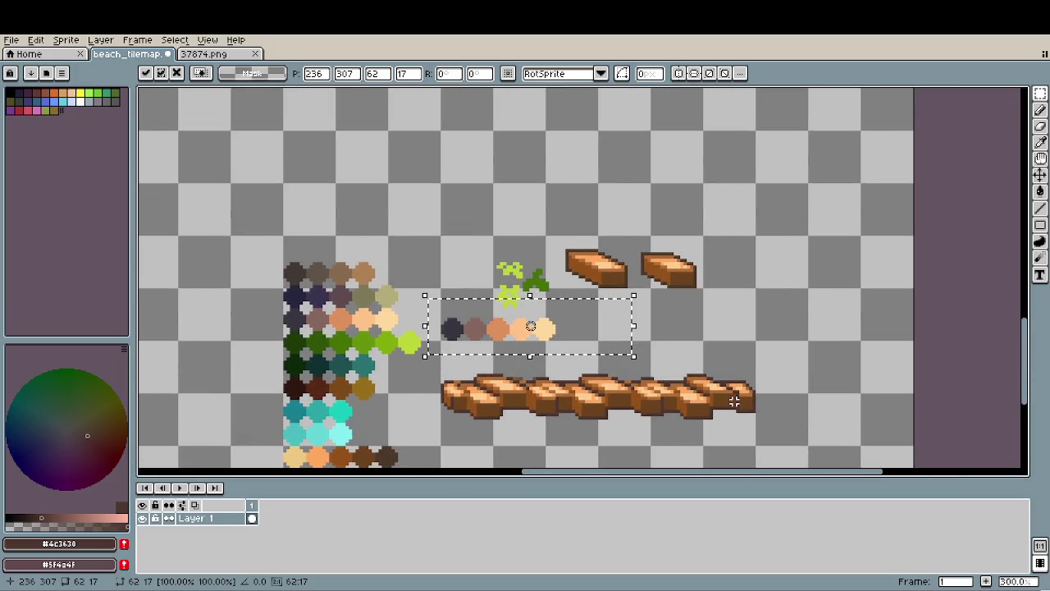
# Place the colour-dot row, green sprout and two plank blocks together beside the swatches.
pyautogui.click(636, 284)
pyautogui.moveTo(462, 224)
pyautogui.mouseDown()
pyautogui.moveTo(550, 307)
pyautogui.moveTo(484, 279)
pyautogui.mouseUp()
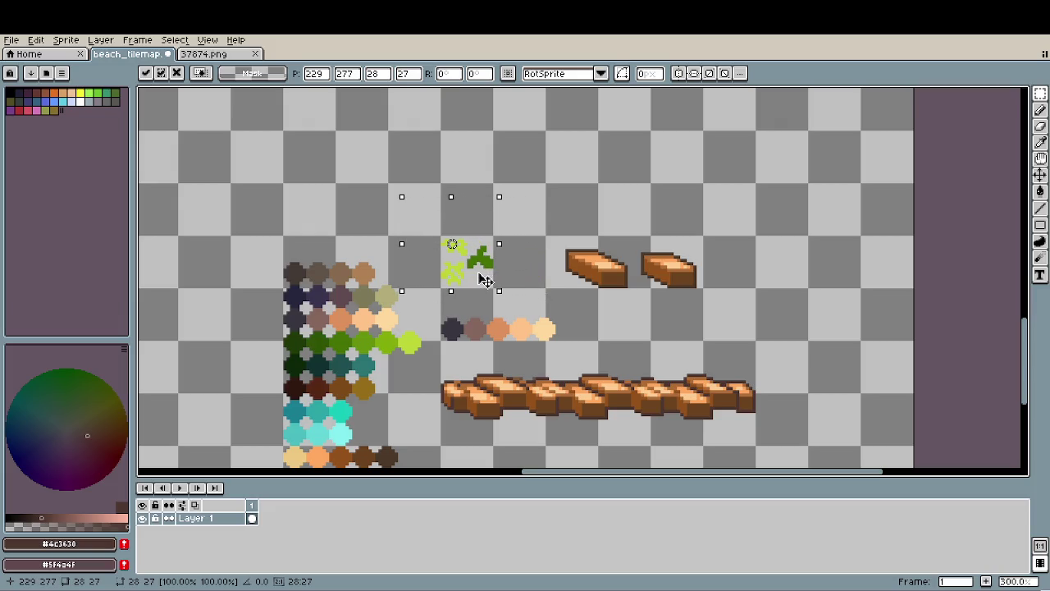
pyautogui.click(648, 295)
pyautogui.moveTo(547, 214)
pyautogui.mouseDown()
pyautogui.moveTo(753, 305)
pyautogui.moveTo(656, 297)
pyautogui.mouseUp()
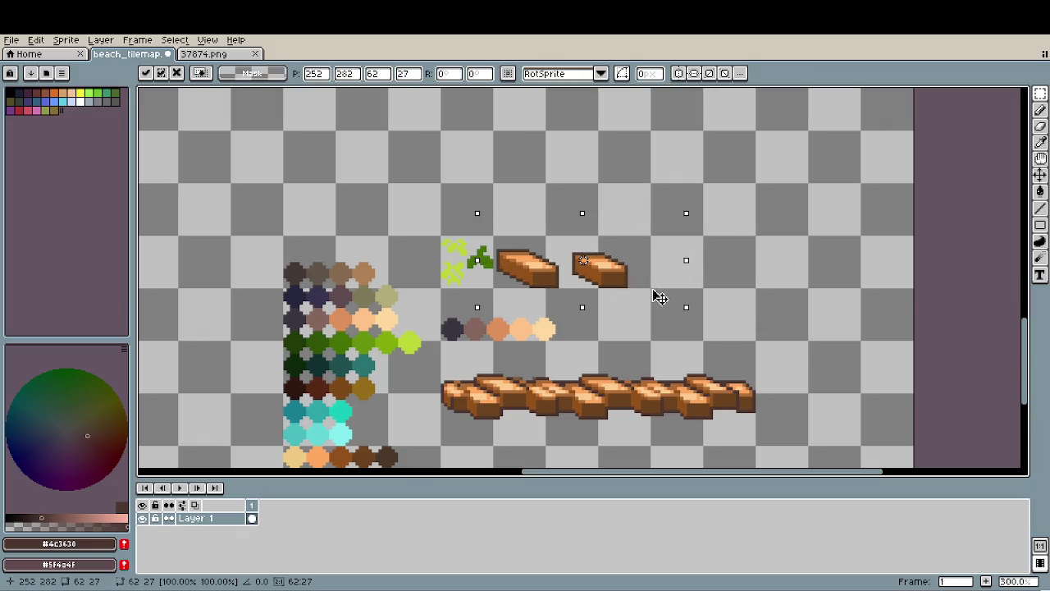
pyautogui.click(759, 279)
# Space the right plank block apart from the left and save beach_tilemap.aseprite.
pyautogui.moveTo(554, 236)
pyautogui.mouseDown()
pyautogui.moveTo(656, 311)
pyautogui.moveTo(625, 282)
pyautogui.mouseUp()
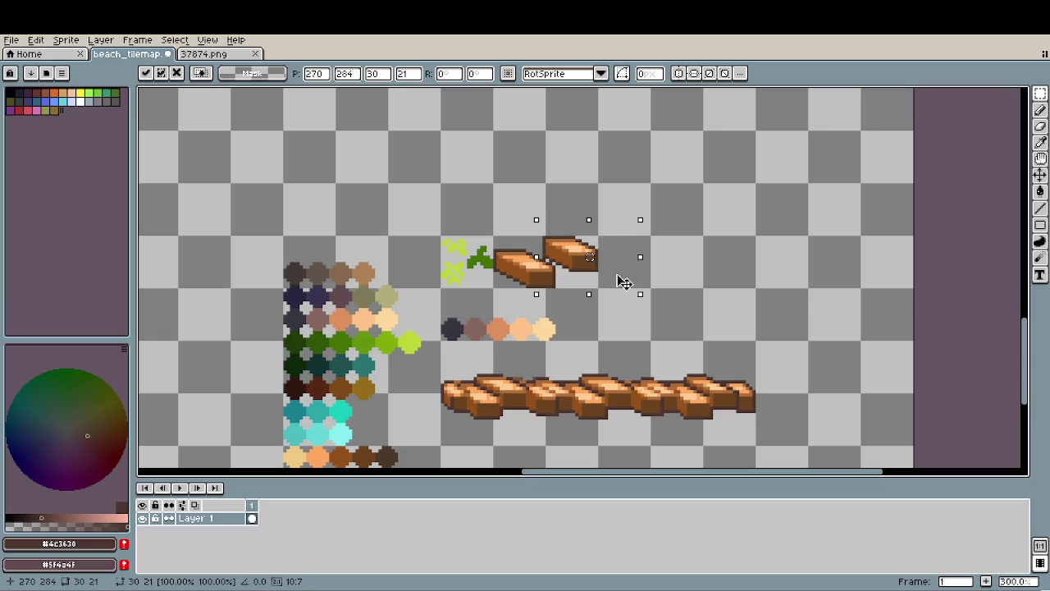
pyautogui.moveTo(625, 280); pyautogui.dragTo(673, 299)
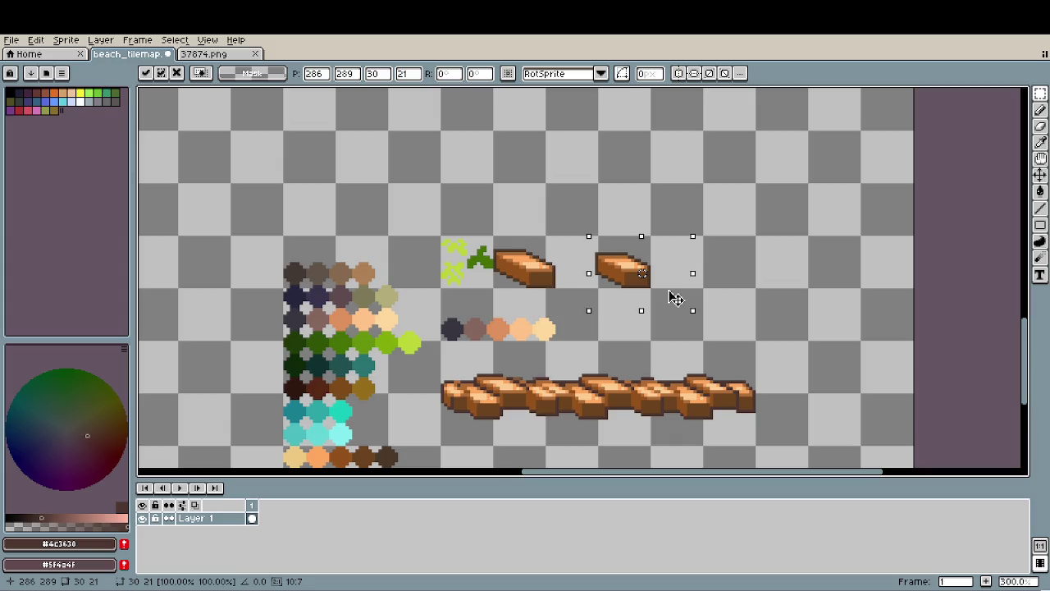
pyautogui.hotkey('ctrl', 'd')
pyautogui.scroll(-2, 626, 335)
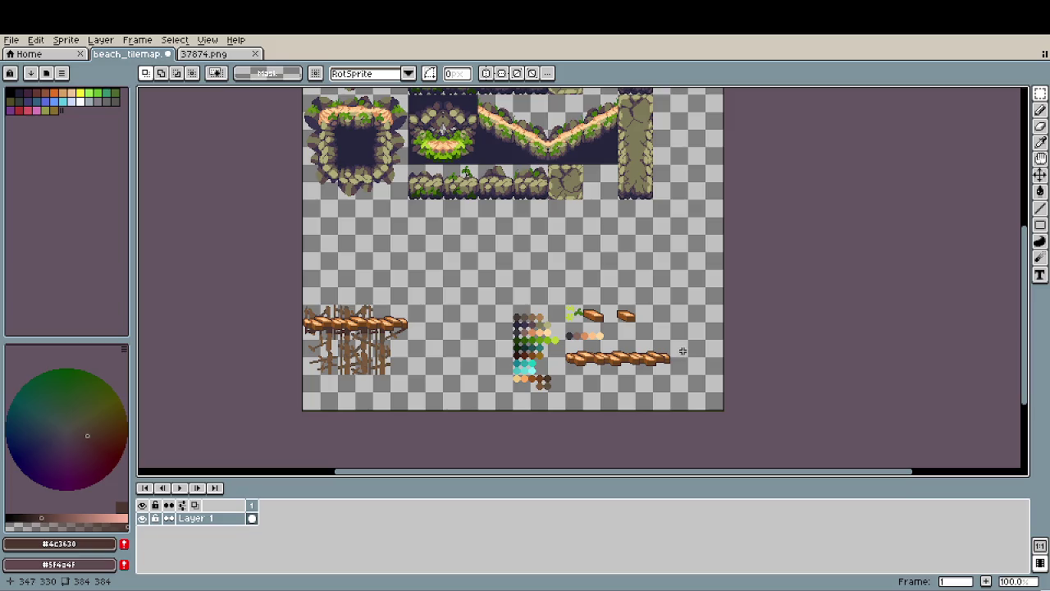
pyautogui.hotkey('ctrl', 's')
pyautogui.scroll(2, 347, 324)
pyautogui.scroll(-1, 347, 324)
pyautogui.moveTo(365, 327); pyautogui.dragTo(367, 318)
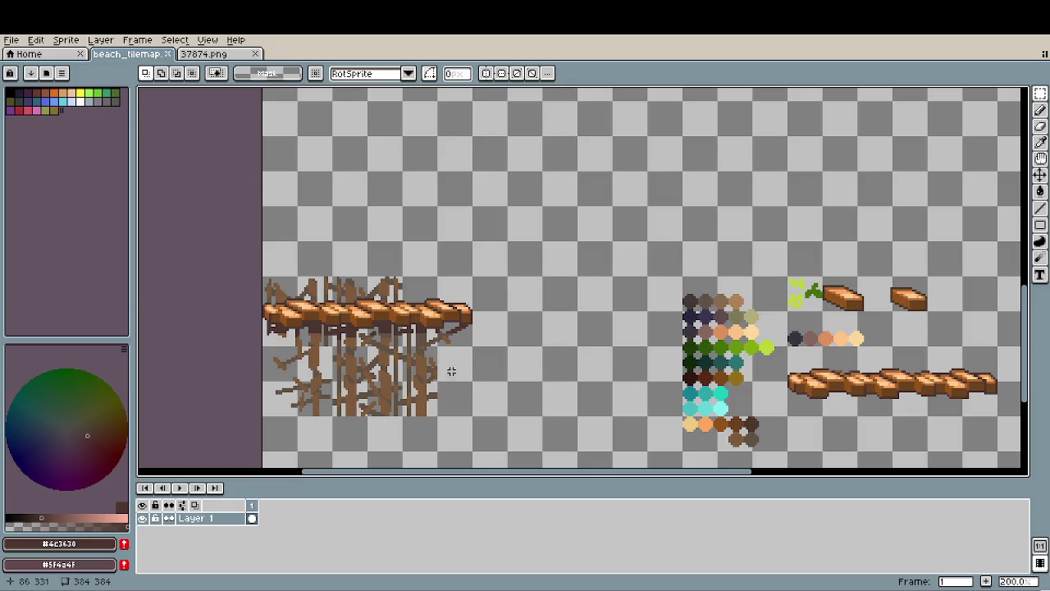
# Move the braced bridge up beneath the rock ledge tiles.
pyautogui.click(277, 289)
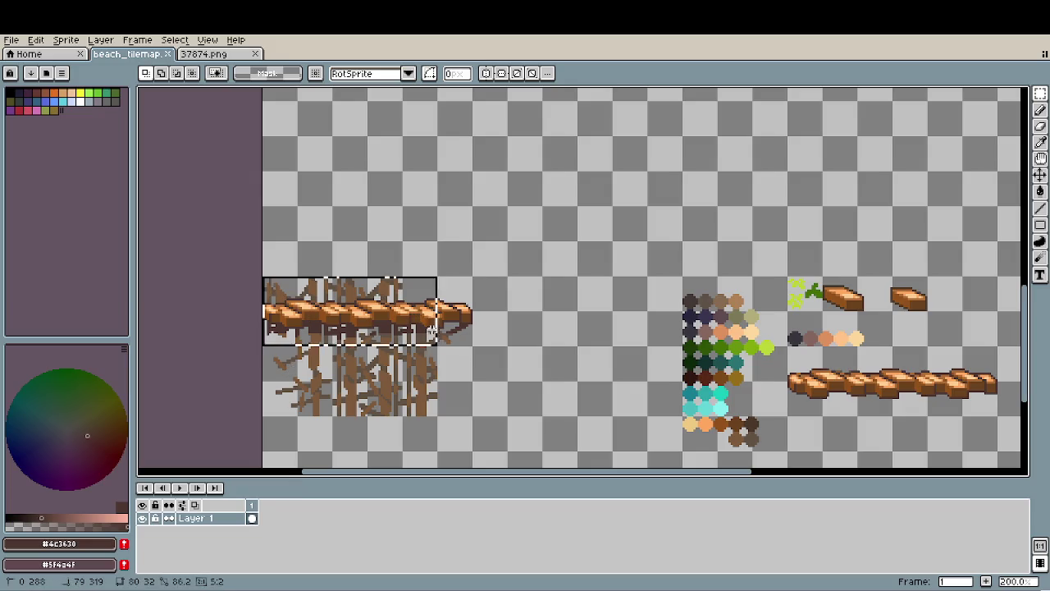
pyautogui.moveTo(278, 289)
pyautogui.mouseDown()
pyautogui.moveTo(473, 417)
pyautogui.moveTo(444, 398)
pyautogui.moveTo(453, 319)
pyautogui.mouseUp()
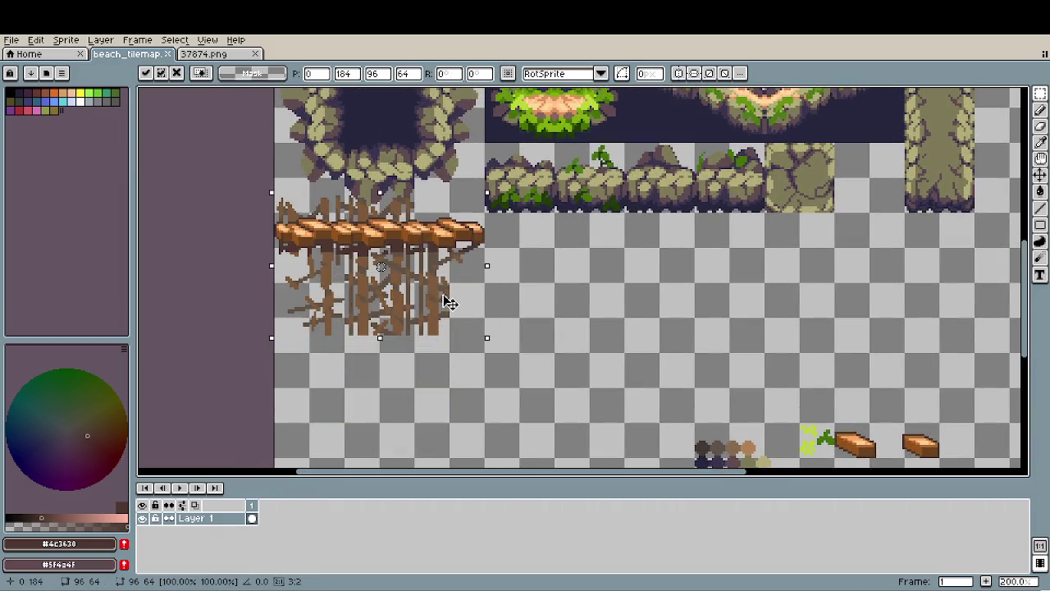
pyautogui.click(598, 377)
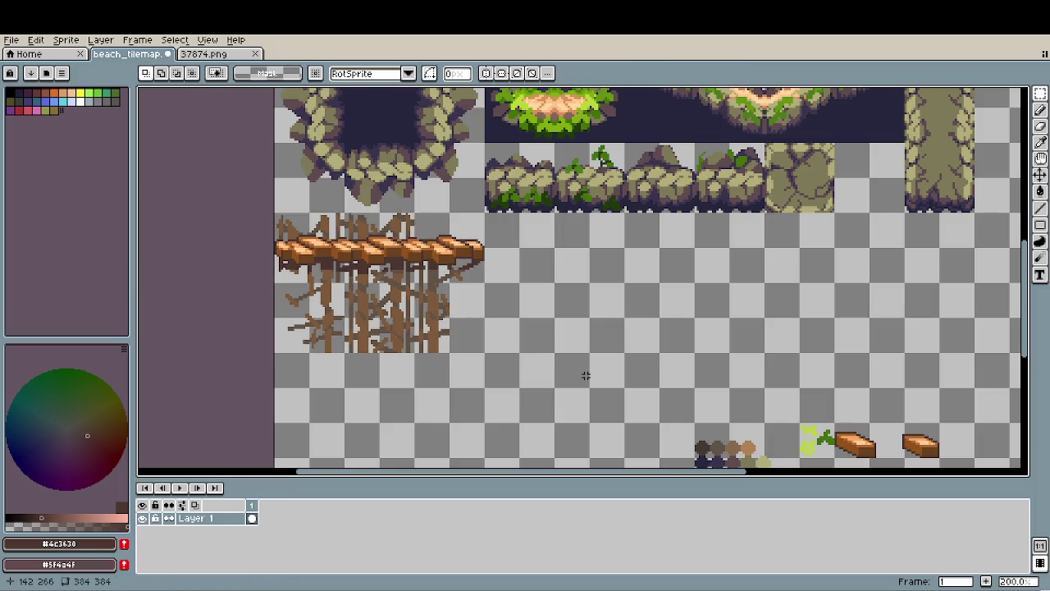
# Lower the 96x32 block of brace-stick supports one pixel to lengthen them.
pyautogui.scroll(-3, 494, 298)
pyautogui.scroll(-1, 495, 298)
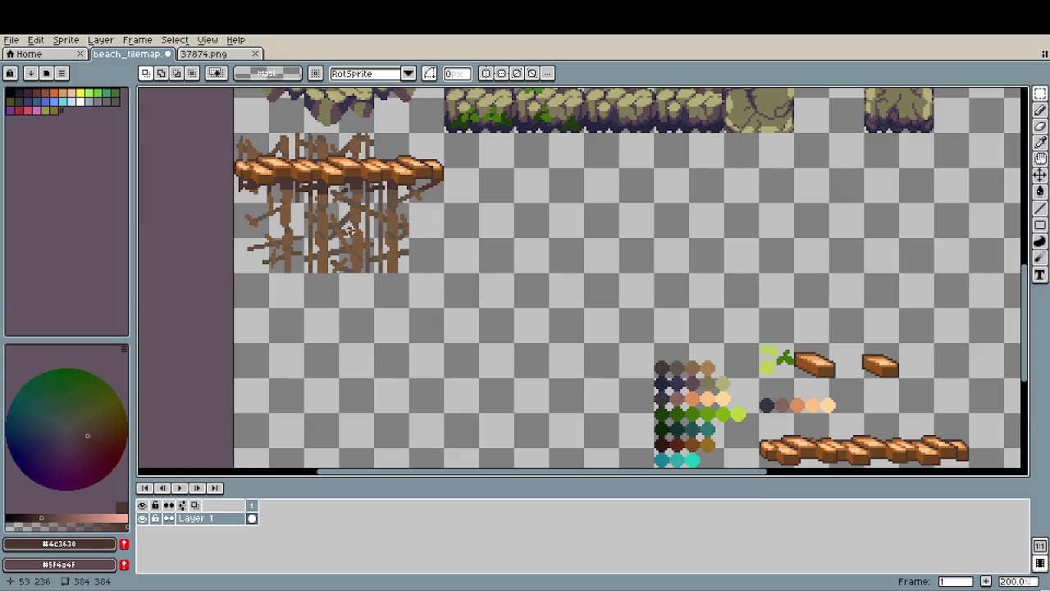
pyautogui.moveTo(236, 204)
pyautogui.mouseDown()
pyautogui.moveTo(425, 262)
pyautogui.moveTo(435, 337)
pyautogui.mouseUp()
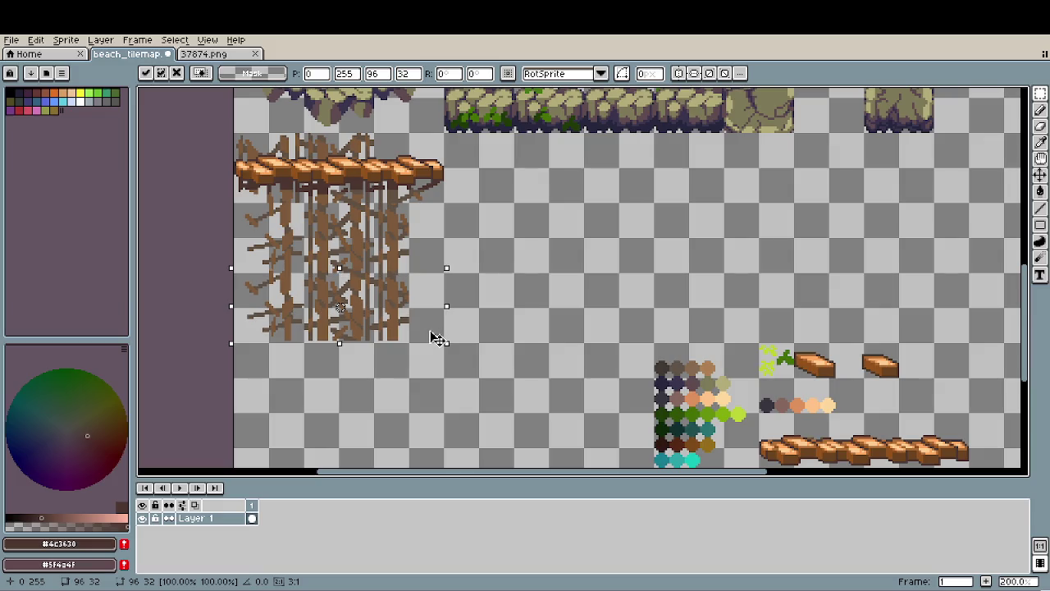
pyautogui.scroll(3, 366, 358)
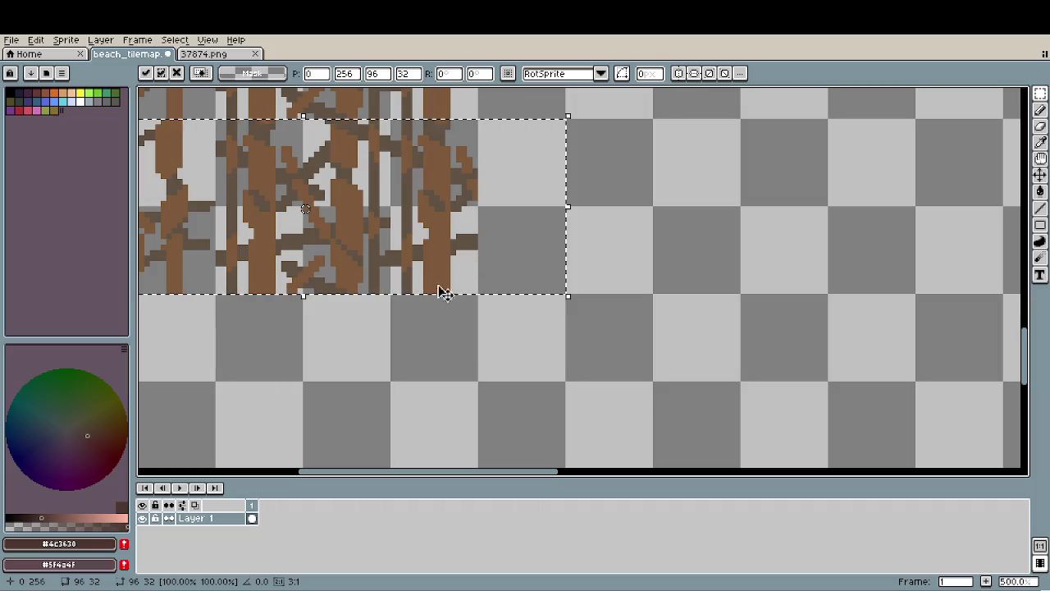
pyautogui.moveTo(441, 290); pyautogui.dragTo(610, 375)
pyautogui.click(480, 409)
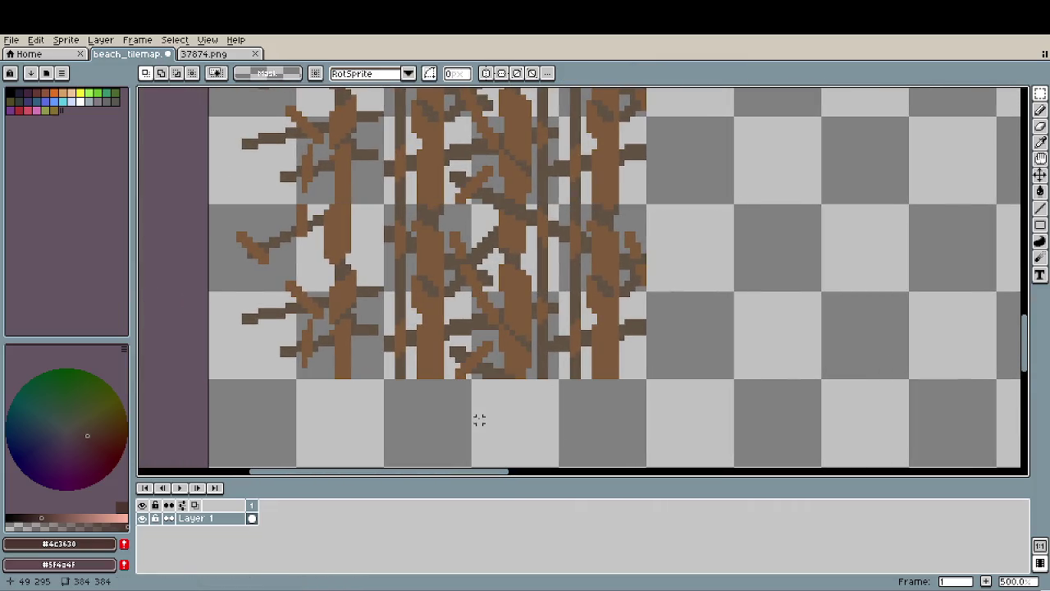
pyautogui.scroll(-3, 478, 418)
pyautogui.scroll(-1, 508, 405)
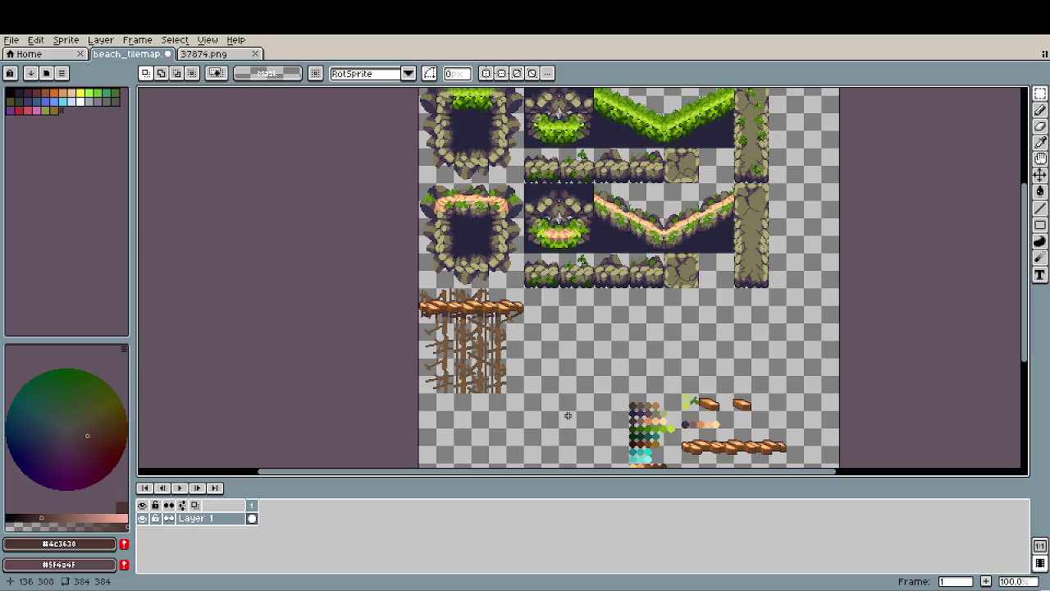
# Erase the ragged bottom ends of the bridge supports.
pyautogui.scroll(2, 467, 403)
pyautogui.scroll(1, 467, 405)
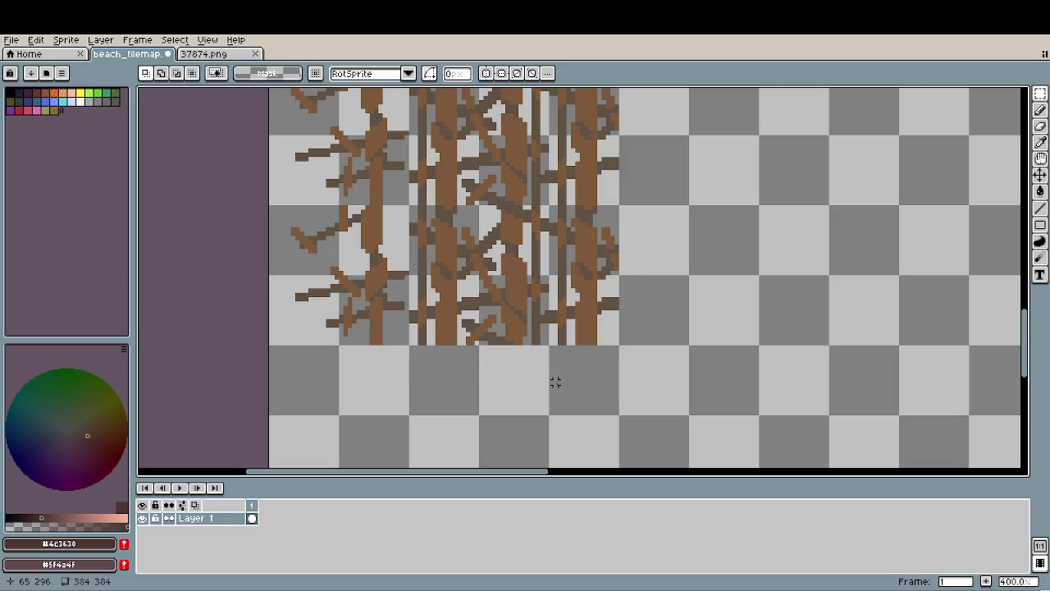
pyautogui.press('b')
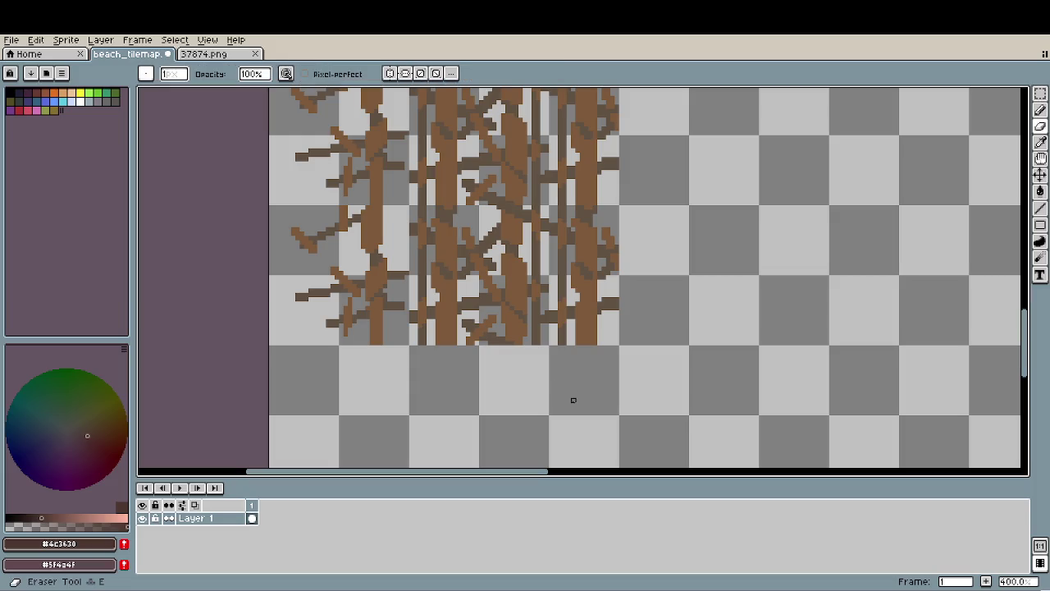
pyautogui.scroll(10, 363, 349)
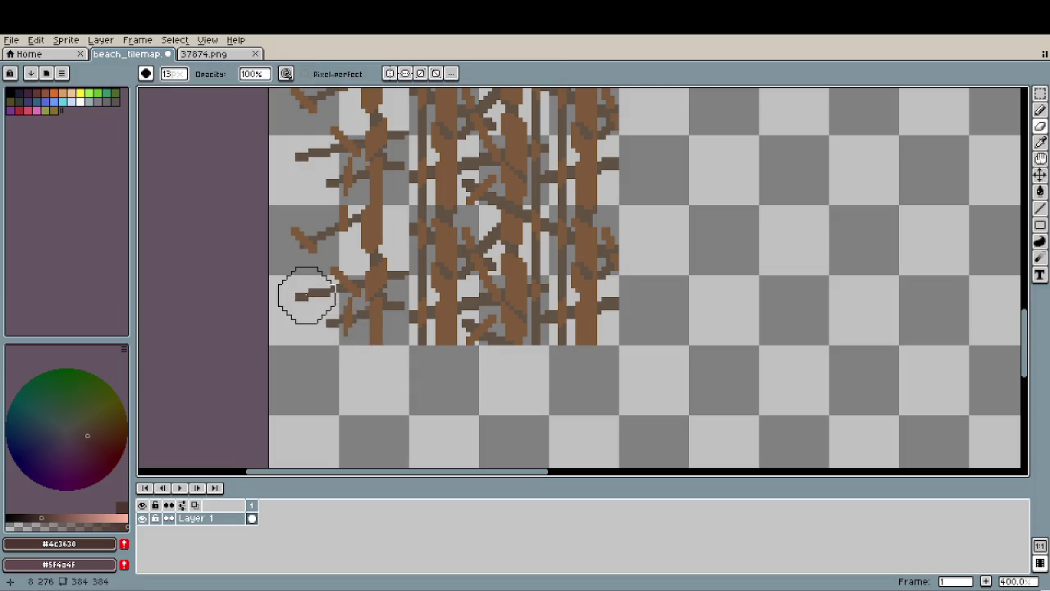
pyautogui.moveTo(433, 370)
pyautogui.mouseDown()
pyautogui.moveTo(617, 338)
pyautogui.moveTo(476, 370)
pyautogui.moveTo(481, 359)
pyautogui.moveTo(563, 352)
pyautogui.moveTo(635, 295)
pyautogui.moveTo(563, 334)
pyautogui.moveTo(602, 304)
pyautogui.moveTo(564, 326)
pyautogui.moveTo(579, 300)
pyautogui.moveTo(635, 286)
pyautogui.moveTo(628, 230)
pyautogui.moveTo(631, 260)
pyautogui.mouseUp()
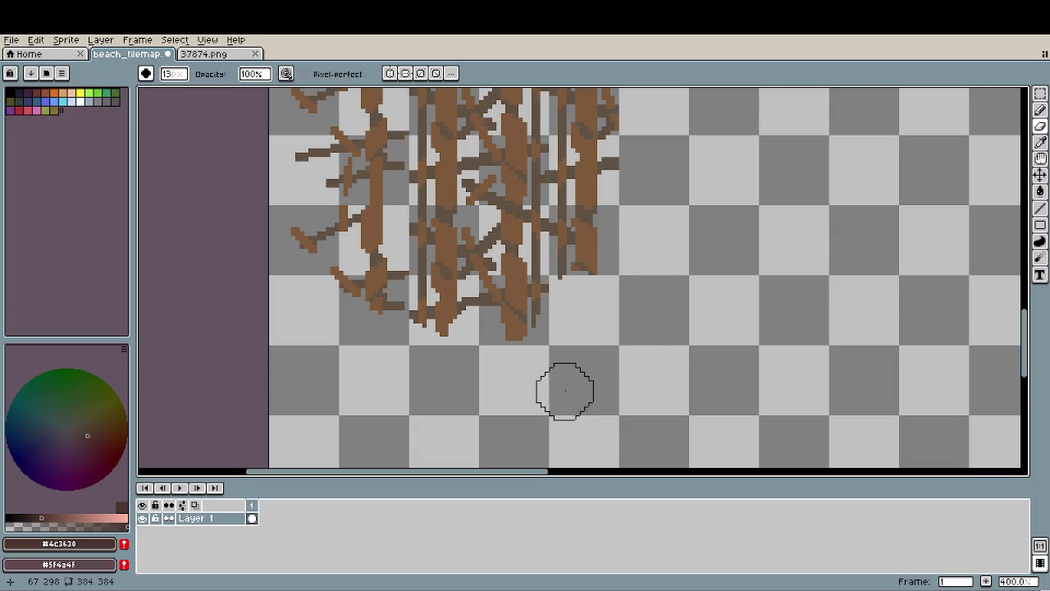
# Check the trimmed supports and save beach_tilemap.aseprite.
pyautogui.scroll(-3, 560, 391)
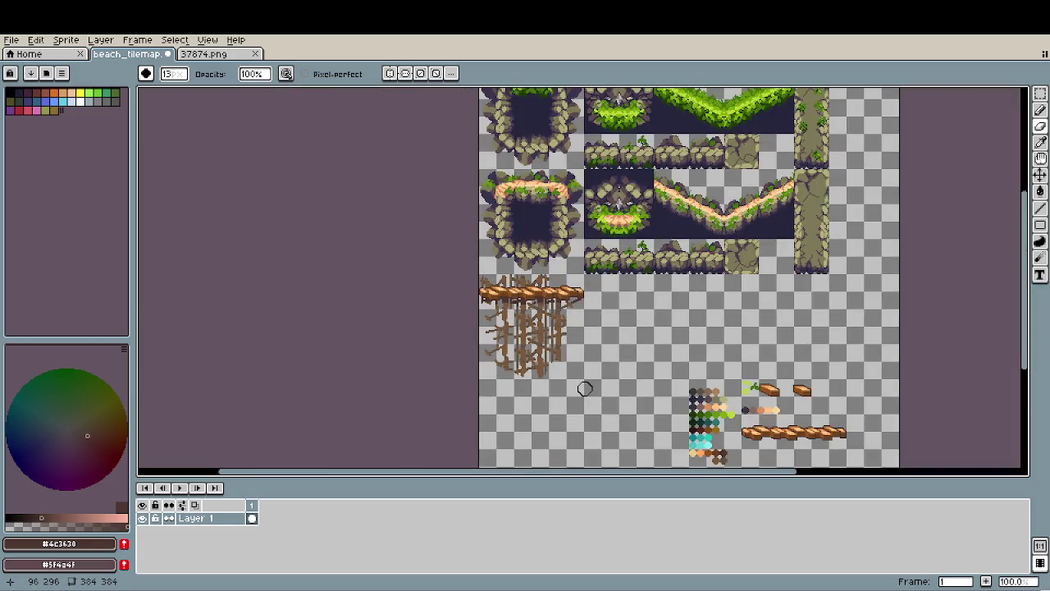
pyautogui.scroll(1, 584, 388)
pyautogui.scroll(1, 575, 385)
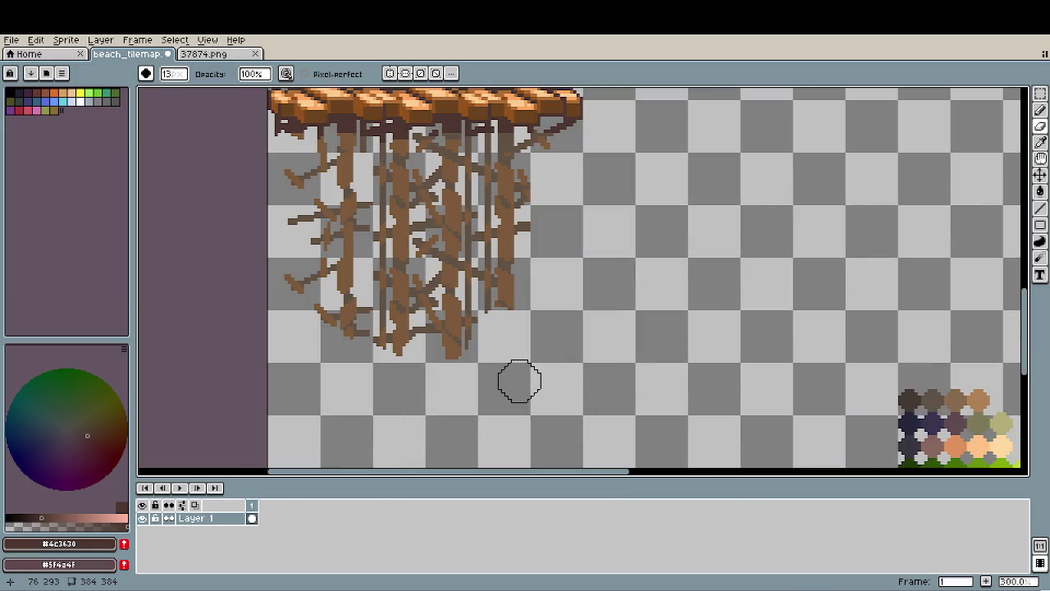
pyautogui.scroll(2, 497, 367)
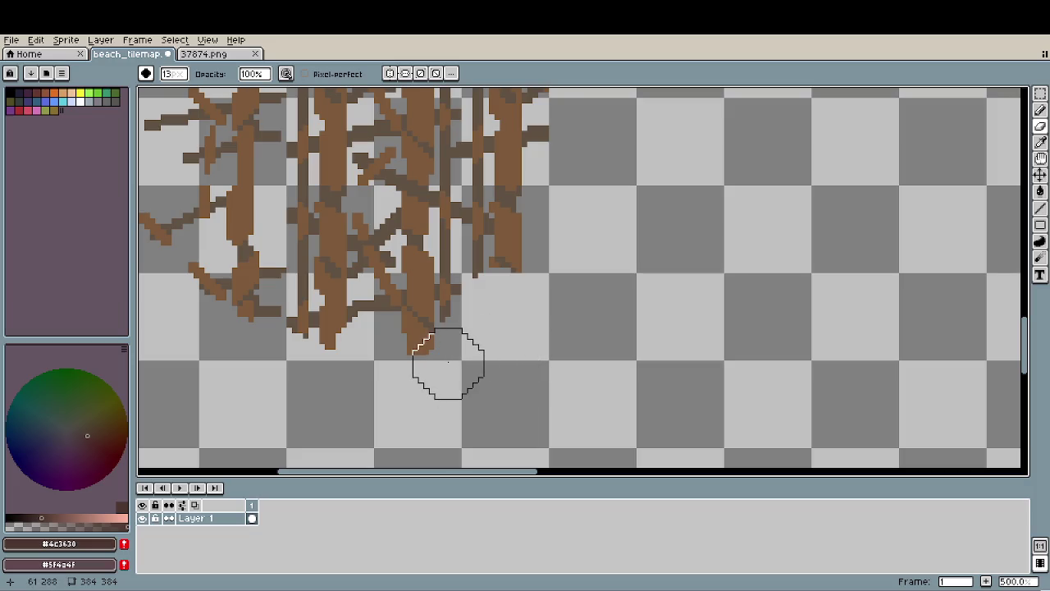
pyautogui.scroll(-2, 436, 356)
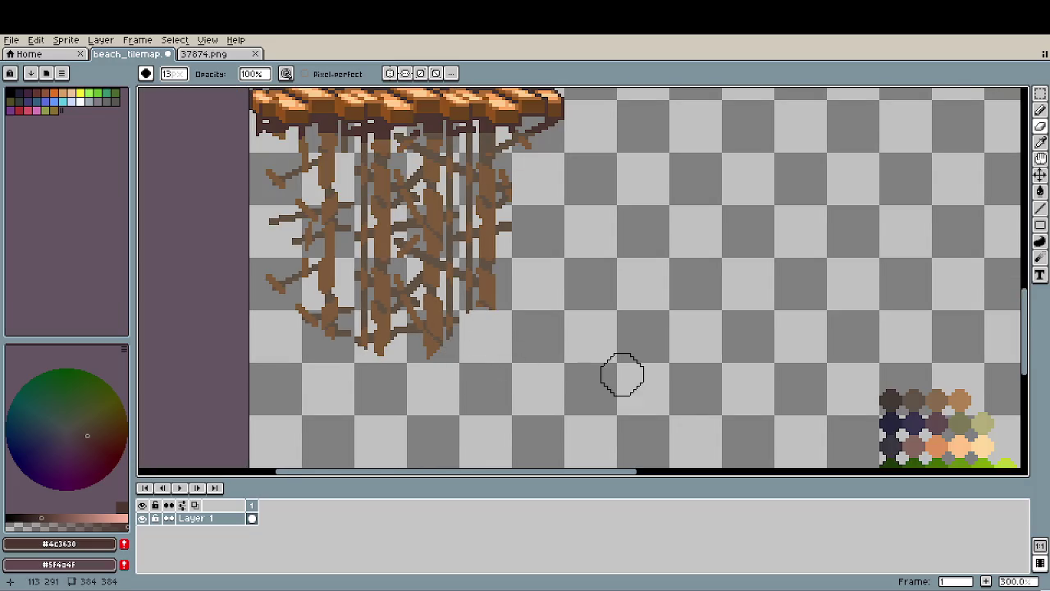
pyautogui.scroll(-1, 554, 352)
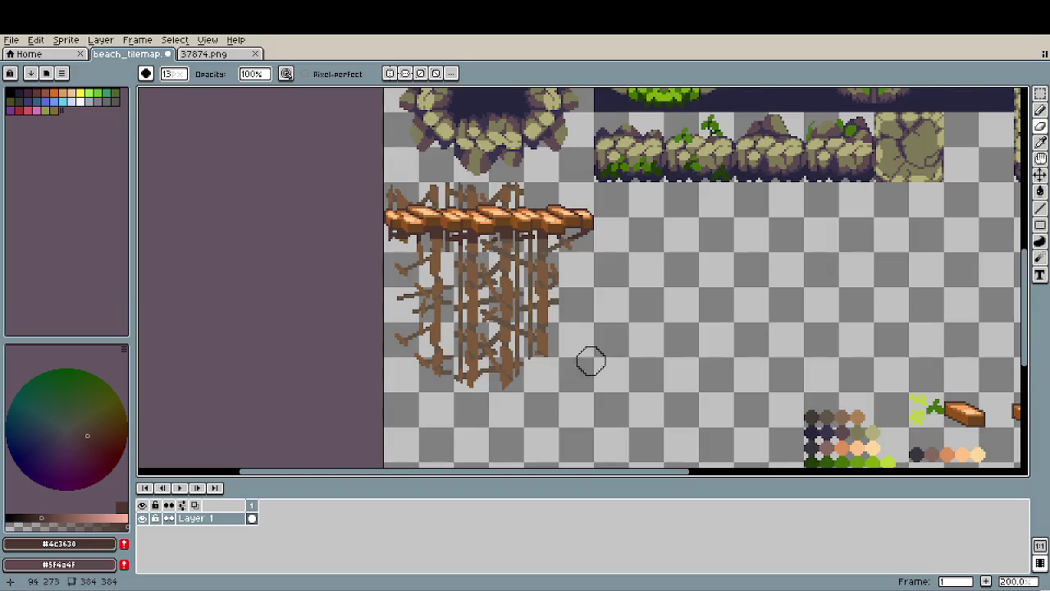
pyautogui.hscroll(1, 567, 343)
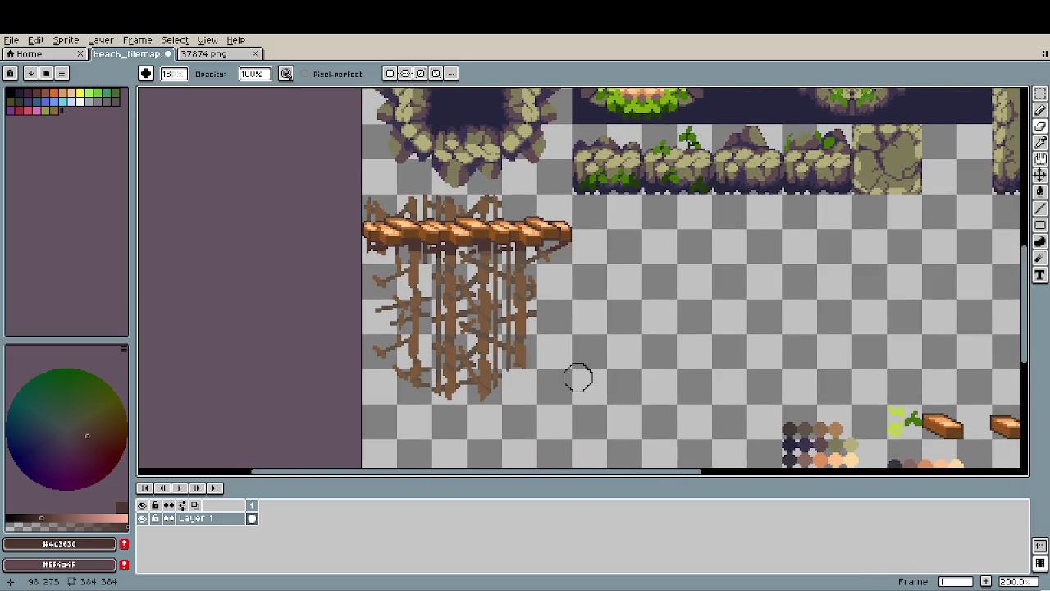
pyautogui.scroll(-1, 578, 377)
pyautogui.hotkey('ctrl', 's')
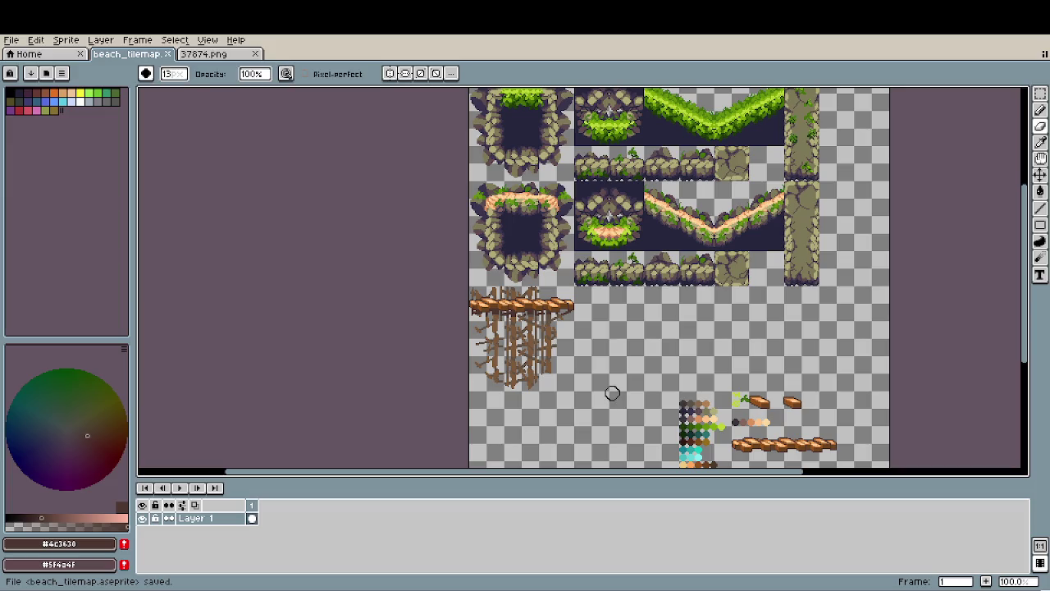
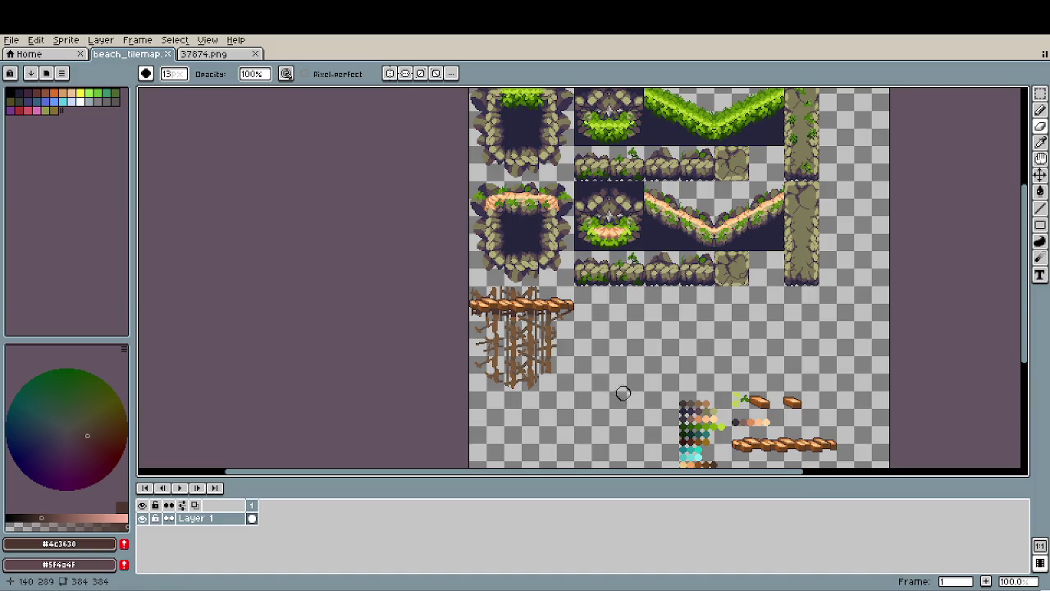
# Select a 32x32 chunk of the pier and drag a copy into empty space.
pyautogui.scroll(1, 619, 395)
pyautogui.moveTo(730, 356); pyautogui.dragTo(678, 368)
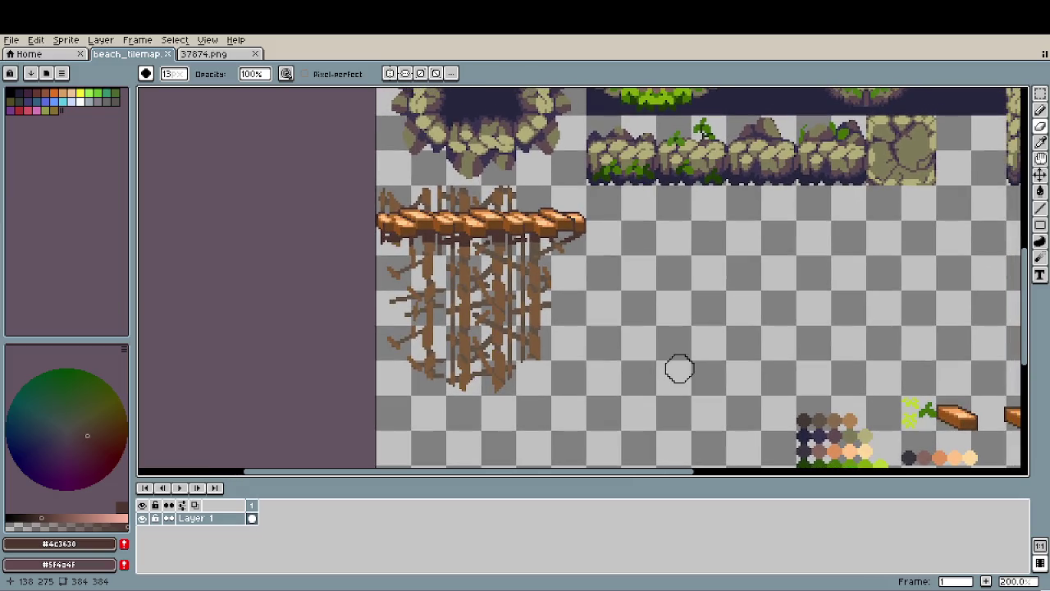
pyautogui.press('m')
pyautogui.moveTo(535, 195)
pyautogui.mouseDown()
pyautogui.moveTo(646, 316)
pyautogui.moveTo(657, 315)
pyautogui.mouseUp()
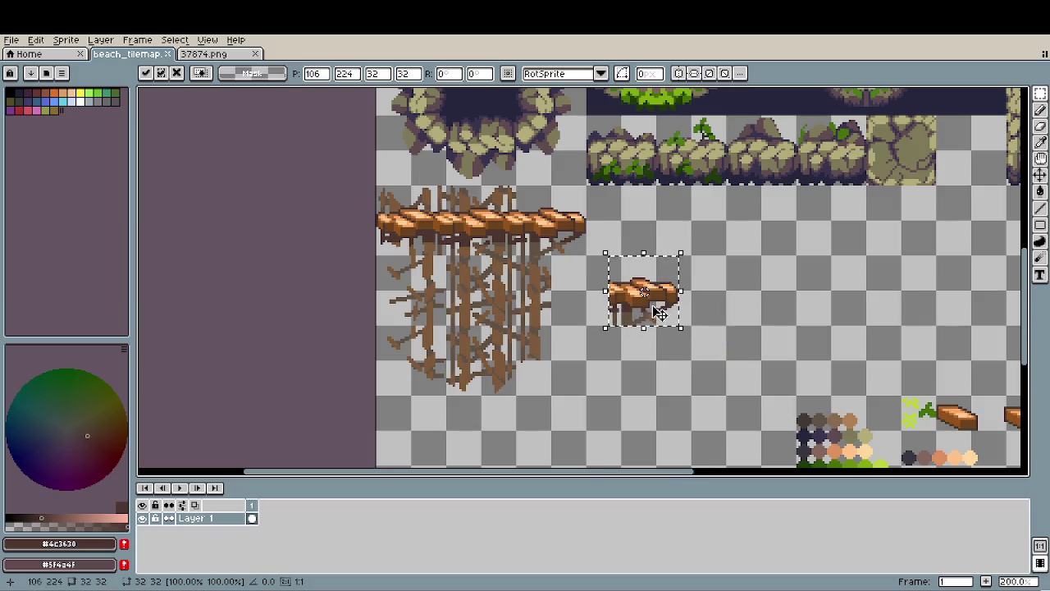
pyautogui.scroll(3, 676, 339)
pyautogui.moveTo(599, 264); pyautogui.dragTo(548, 262)
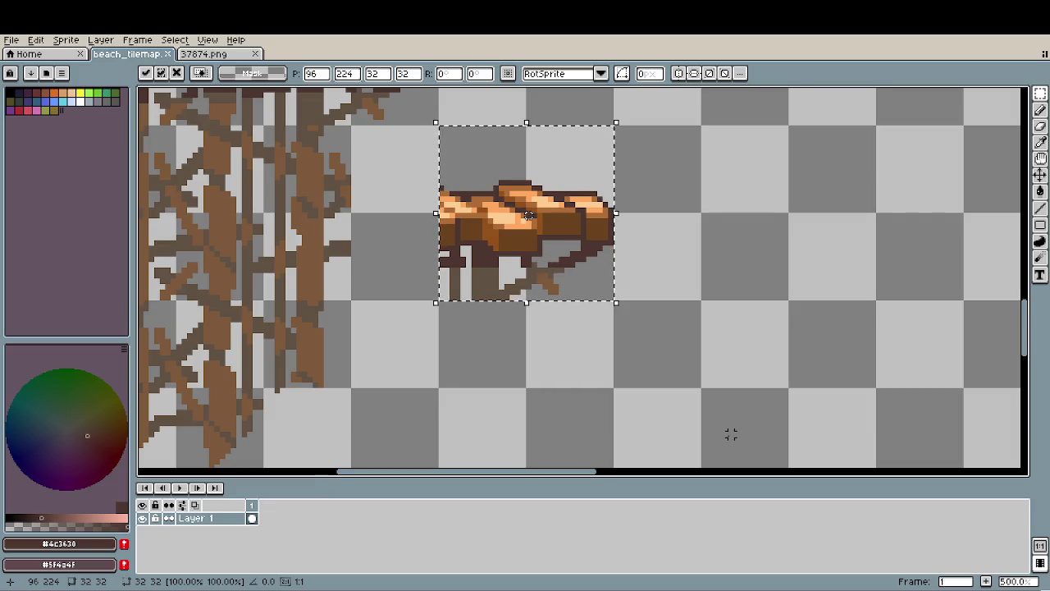
# Stamp the first platform and place a second copy lower and to the right.
pyautogui.moveTo(731, 433); pyautogui.dragTo(673, 389)
pyautogui.scroll(-1, 668, 383)
pyautogui.hotkey('ctrl', 'v')
pyautogui.moveTo(381, 281); pyautogui.dragTo(661, 382)
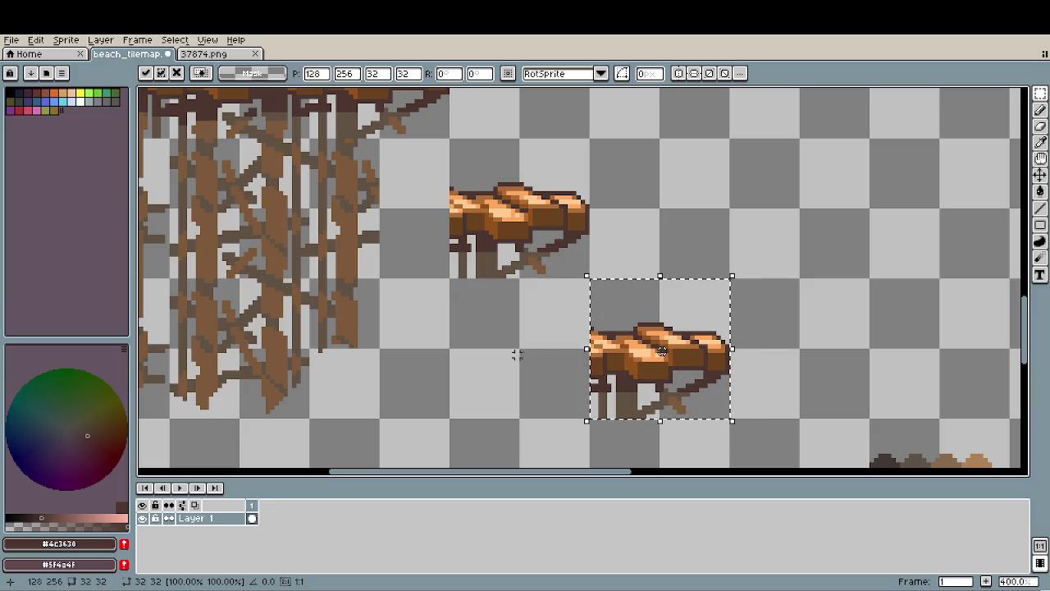
pyautogui.hotkey('ctrl', 'd')
# Copy a block of stakes beneath the lower platform and commit it.
pyautogui.scroll(-2, 697, 270)
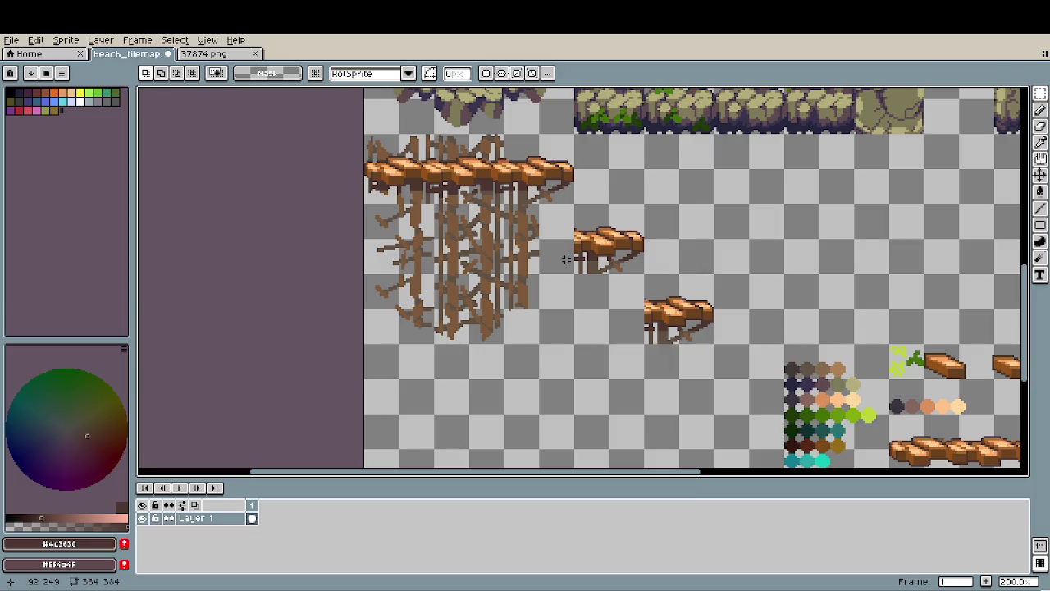
pyautogui.moveTo(435, 204)
pyautogui.mouseDown()
pyautogui.moveTo(504, 271)
pyautogui.moveTo(620, 320)
pyautogui.moveTo(596, 304)
pyautogui.moveTo(594, 313)
pyautogui.mouseUp()
pyautogui.scroll(2, 619, 320)
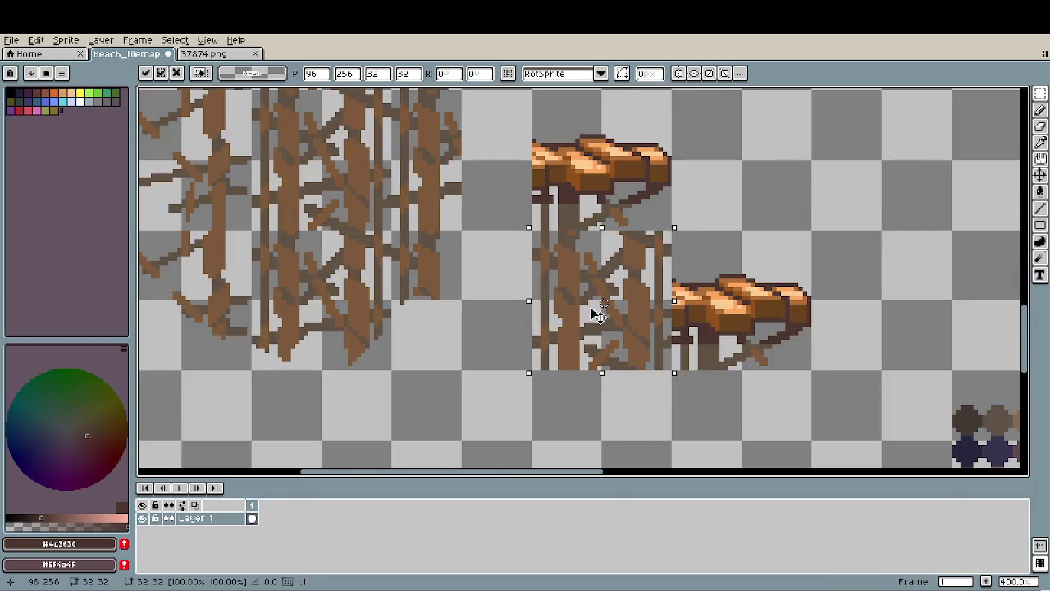
pyautogui.press('Return')
pyautogui.click(734, 237)
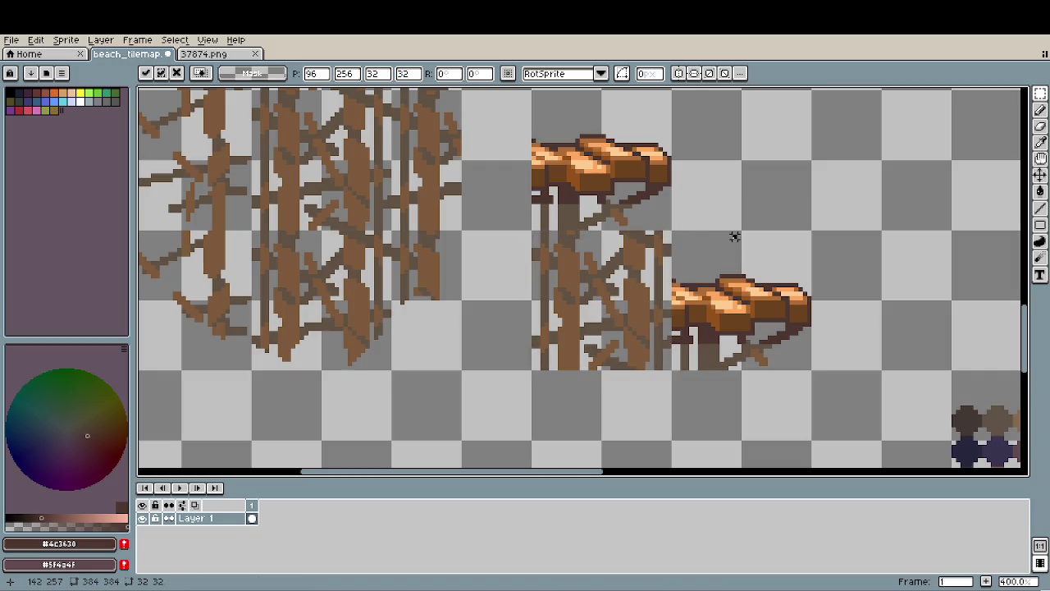
# Erase stray branch pixels around the lower platform.
pyautogui.scroll(1, 681, 222)
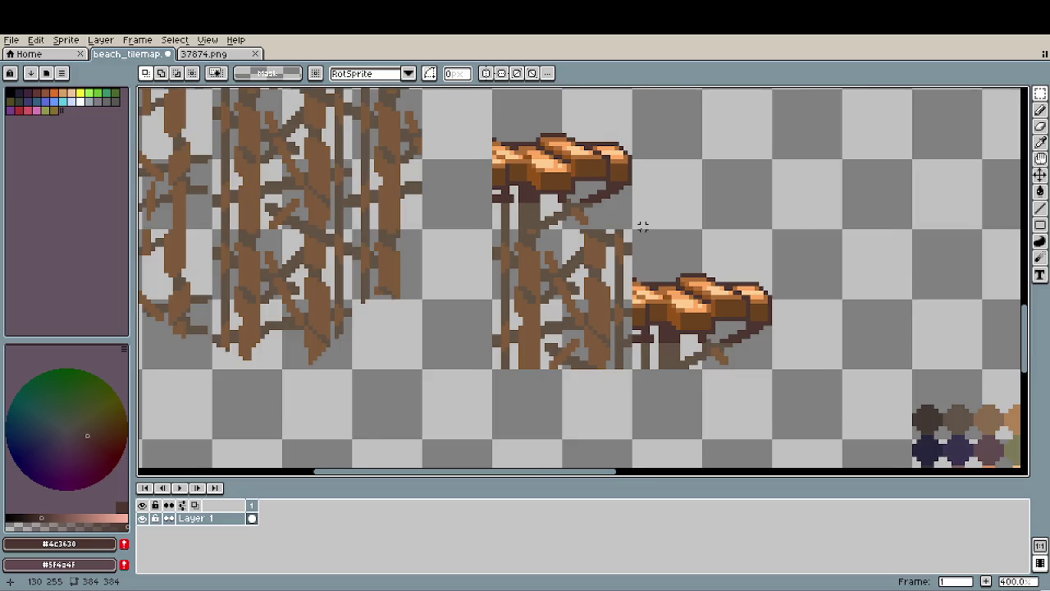
pyautogui.press('e')
pyautogui.scroll(-2, 599, 248)
pyautogui.scroll(-3, 601, 246)
pyautogui.scroll(-1, 586, 244)
pyautogui.scroll(-2, 586, 242)
pyautogui.moveTo(574, 243)
pyautogui.mouseDown()
pyautogui.moveTo(596, 277)
pyautogui.moveTo(610, 241)
pyautogui.moveTo(626, 249)
pyautogui.moveTo(566, 265)
pyautogui.mouseUp()
pyautogui.scroll(-2, 711, 314)
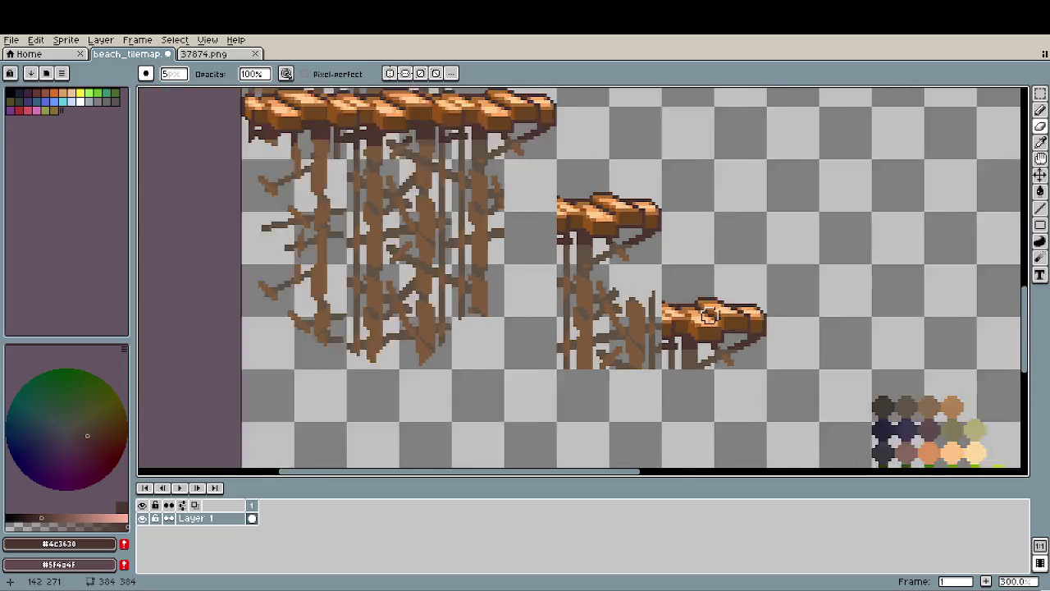
# Undo the eraser stroke to bring back the stakes.
pyautogui.scroll(-1, 711, 315)
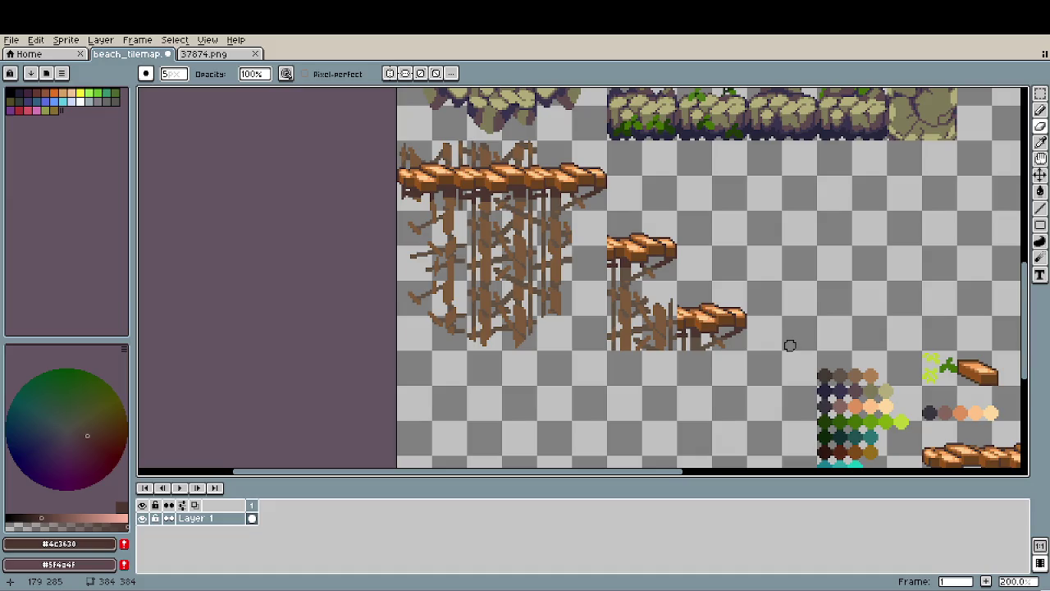
pyautogui.hotkey('ctrl', 'z')
pyautogui.moveTo(798, 351)
pyautogui.mouseDown()
pyautogui.moveTo(739, 312)
pyautogui.moveTo(629, 270)
pyautogui.mouseUp()
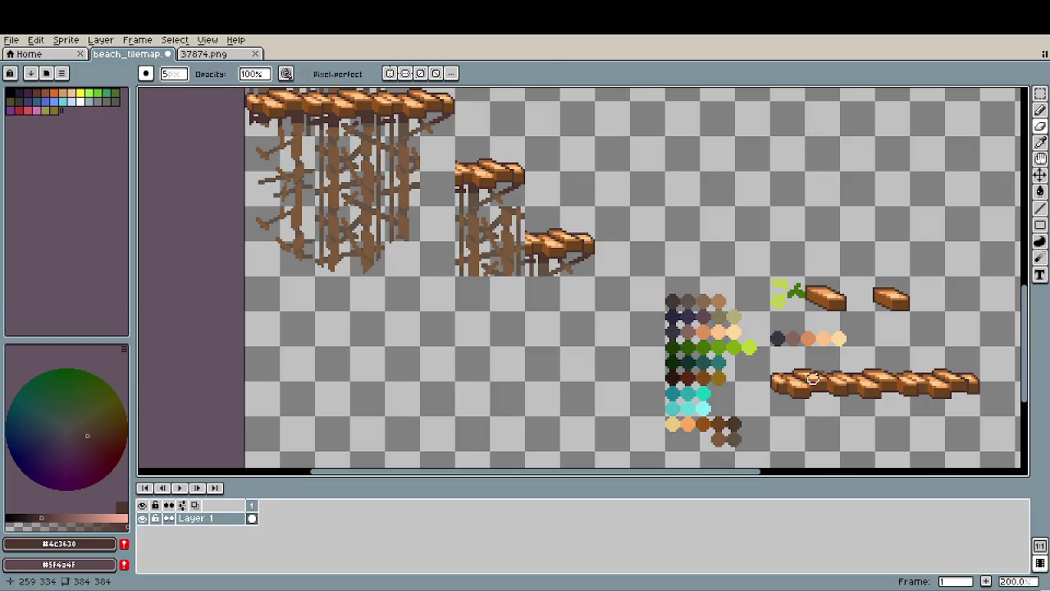
# Shift the lower platform's left end up-left against the taller platform's stilts.
pyautogui.press('m')
pyautogui.moveTo(778, 353)
pyautogui.mouseDown()
pyautogui.moveTo(784, 392)
pyautogui.moveTo(509, 238)
pyautogui.moveTo(571, 246)
pyautogui.mouseUp()
pyautogui.scroll(3, 509, 238)
pyautogui.scroll(1, 542, 238)
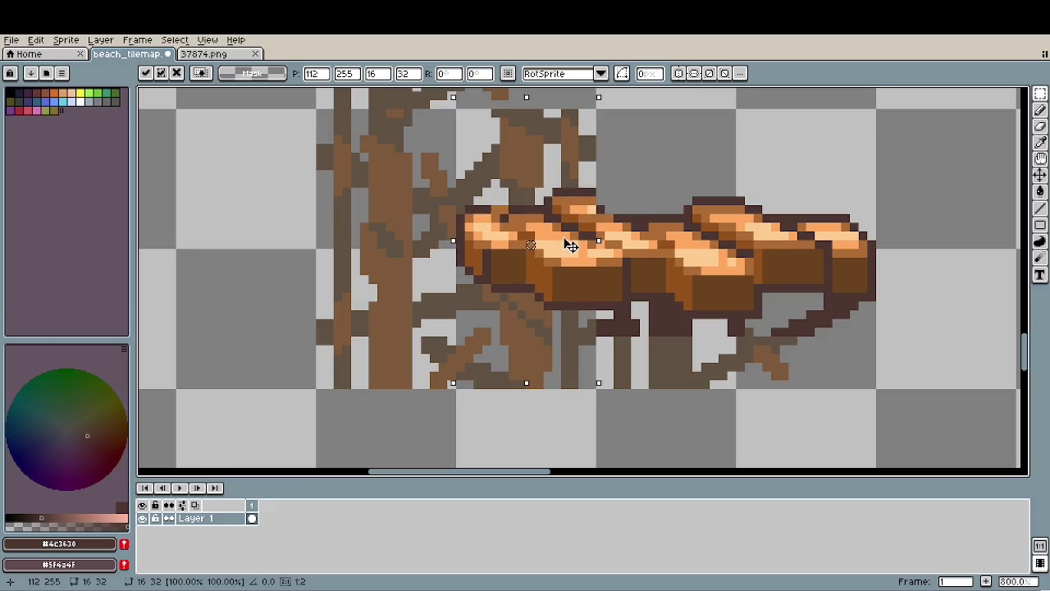
pyautogui.scroll(-2, 571, 245)
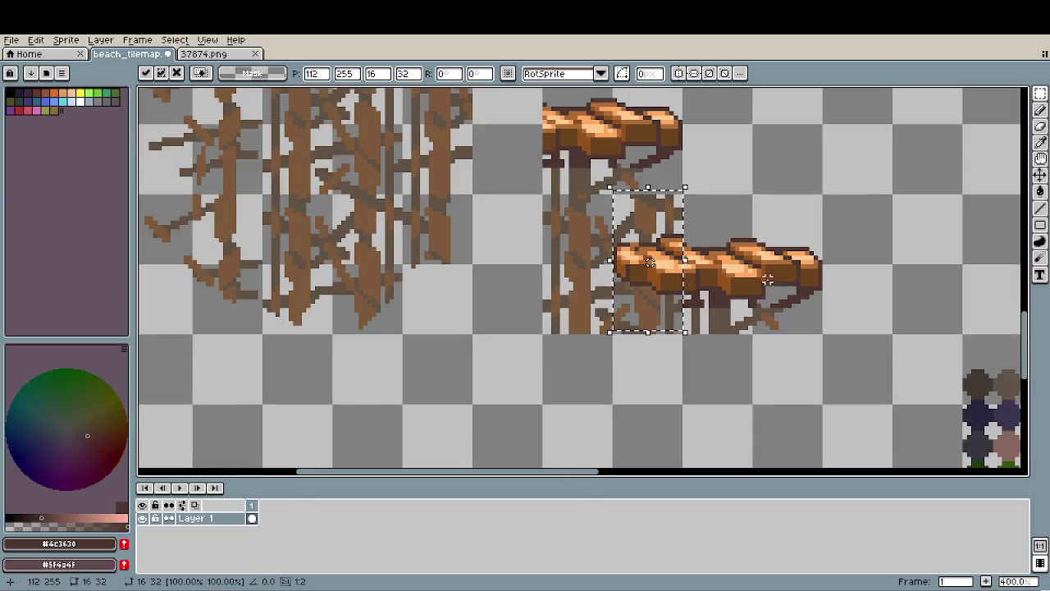
pyautogui.scroll(-1, 536, 257)
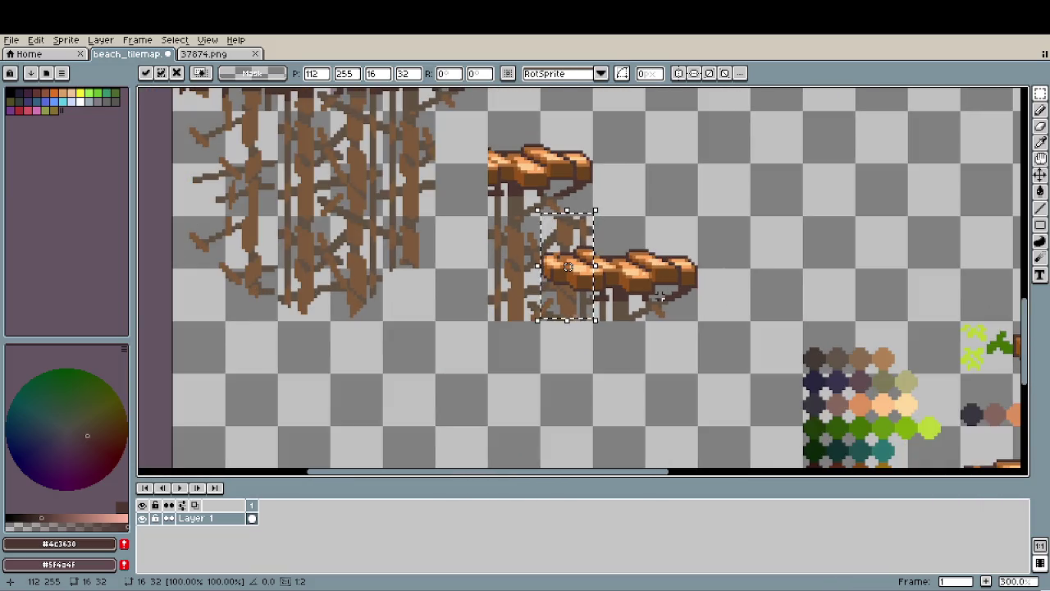
pyautogui.scroll(-1, 659, 297)
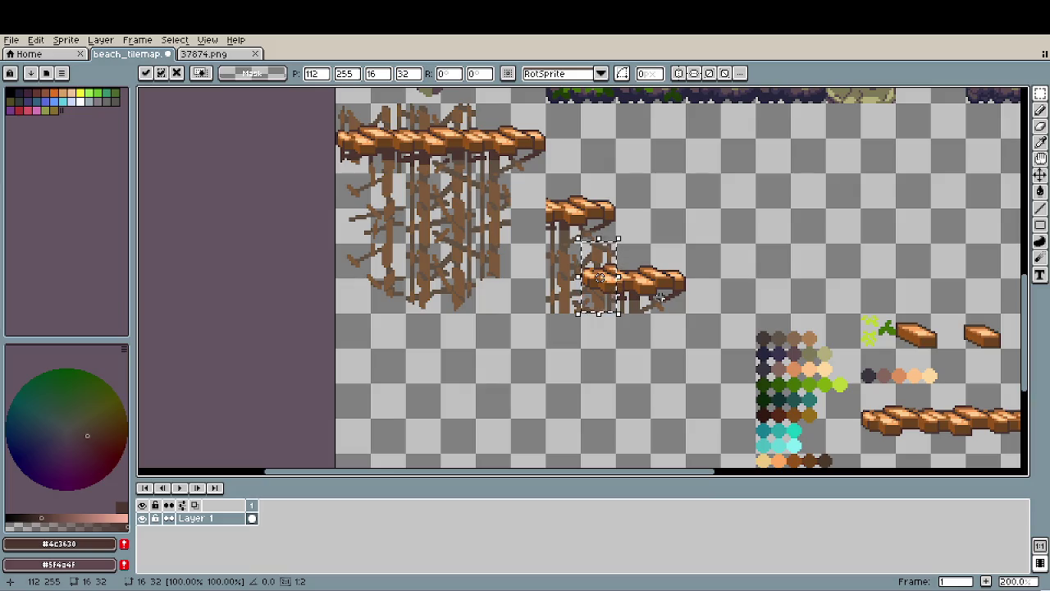
pyautogui.click(760, 259)
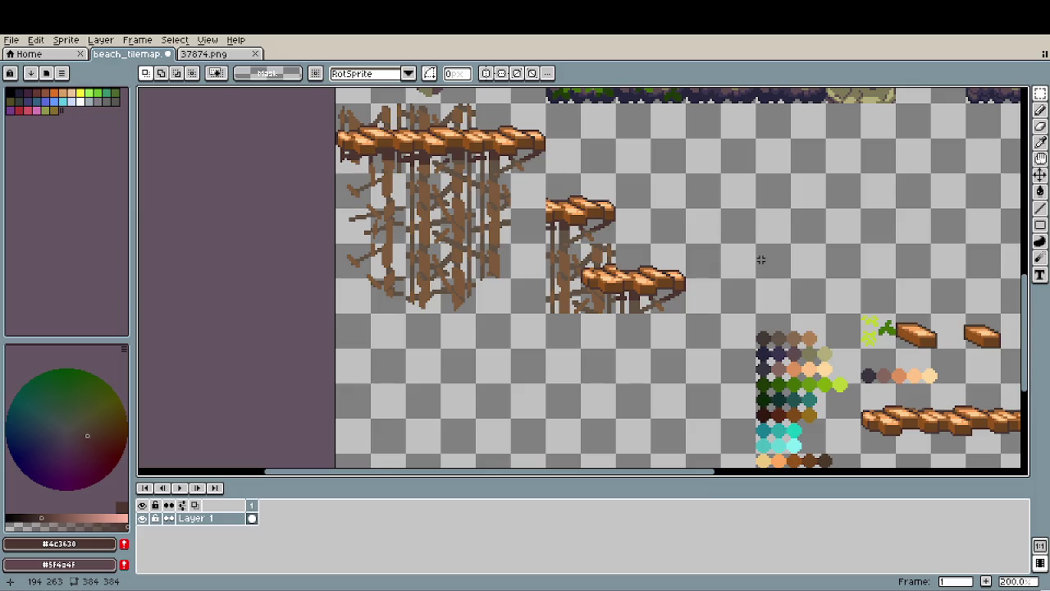
pyautogui.scroll(-1, 715, 281)
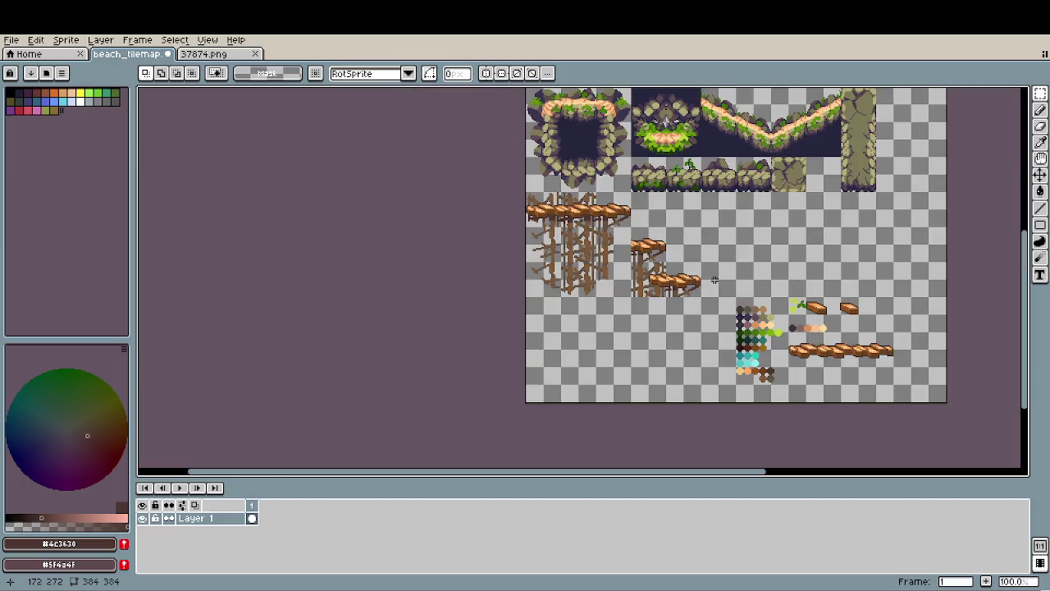
pyautogui.scroll(3, 667, 278)
pyautogui.scroll(2, 667, 278)
pyautogui.scroll(1, 668, 278)
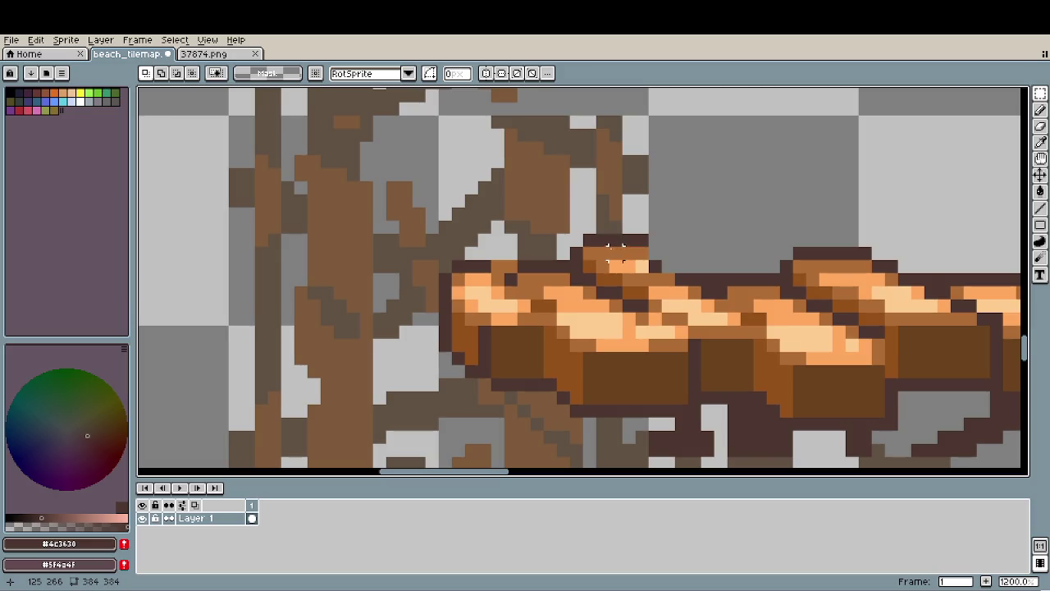
pyautogui.press('e')
pyautogui.press('-')
pyautogui.press('-')
pyautogui.press('-')
pyautogui.press('-')
pyautogui.moveTo(577, 254)
pyautogui.mouseDown()
pyautogui.moveTo(719, 253)
pyautogui.moveTo(587, 266)
pyautogui.mouseUp()
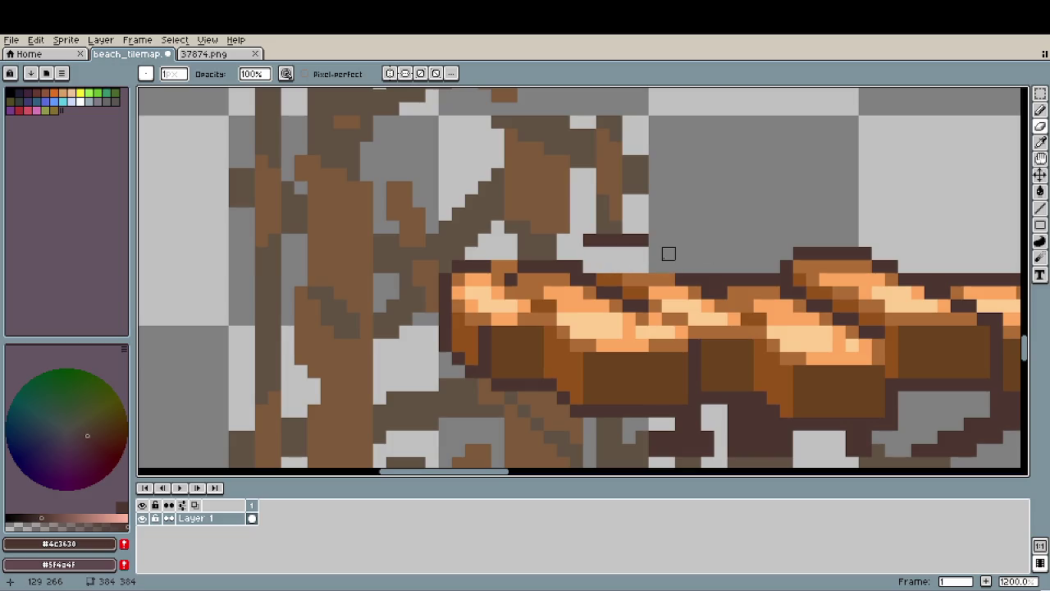
pyautogui.hotkey('ctrl', 'z')
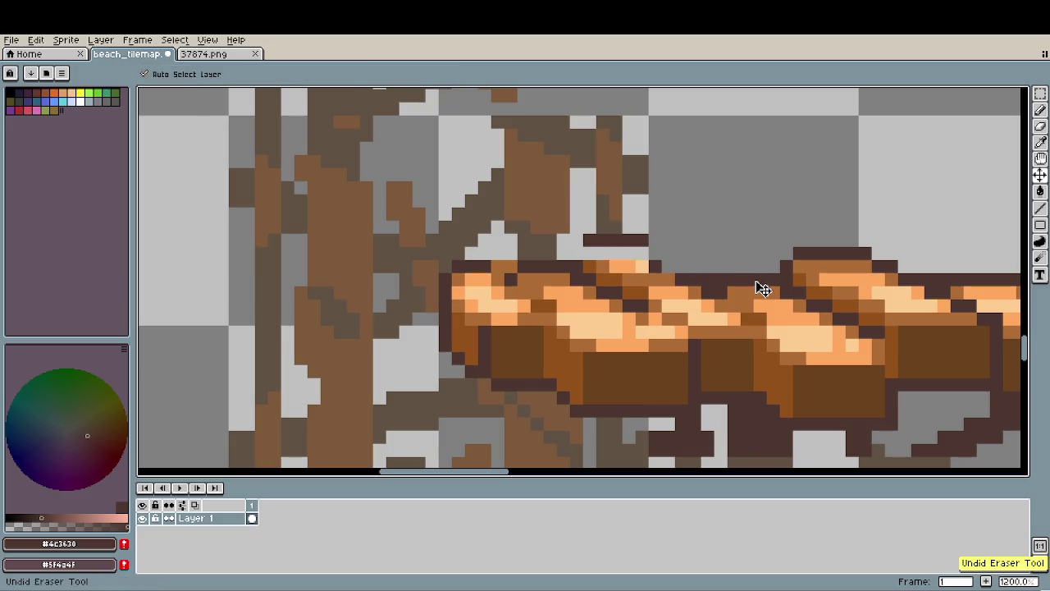
pyautogui.hotkey('ctrl', 'z')
pyautogui.hotkey('ctrl', 'z')
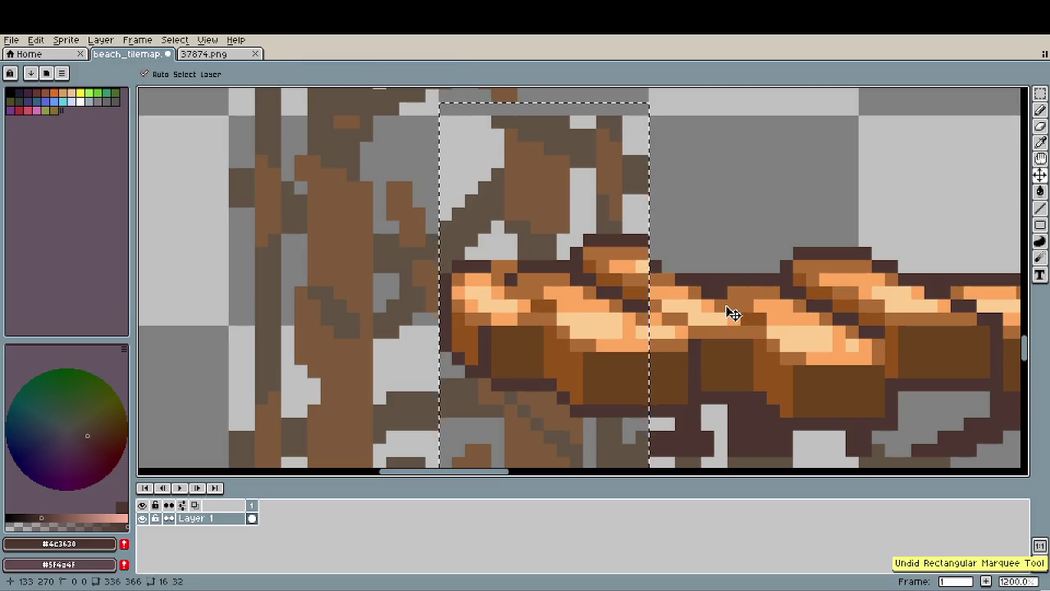
pyautogui.hotkey('ctrl', 'd')
pyautogui.press('m')
pyautogui.moveTo(447, 119); pyautogui.dragTo(644, 317)
pyautogui.moveTo(628, 267)
pyautogui.mouseDown()
pyautogui.moveTo(575, 253)
pyautogui.moveTo(629, 240)
pyautogui.mouseUp()
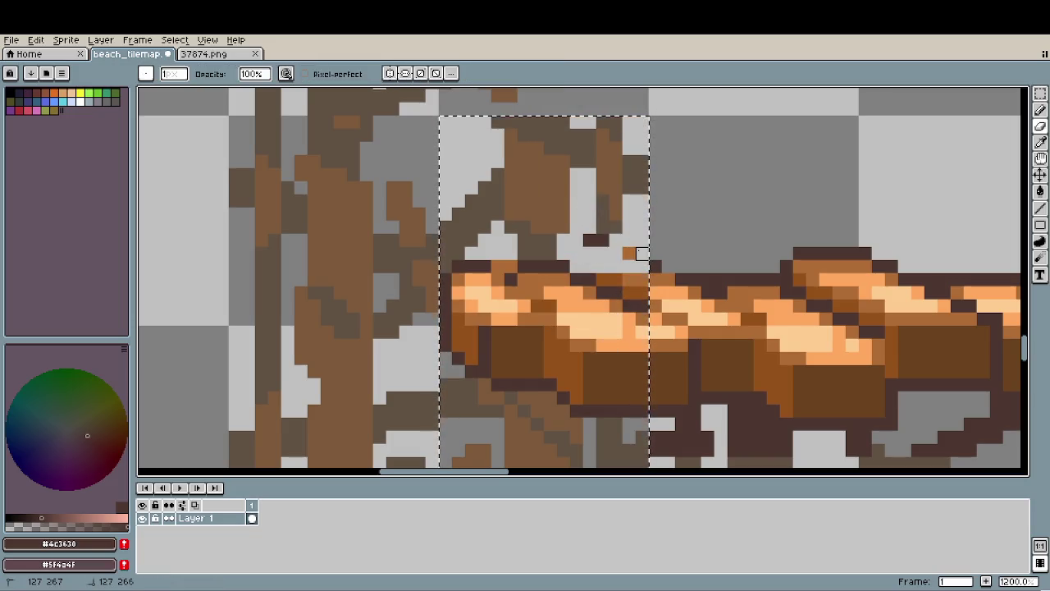
pyautogui.press('b')
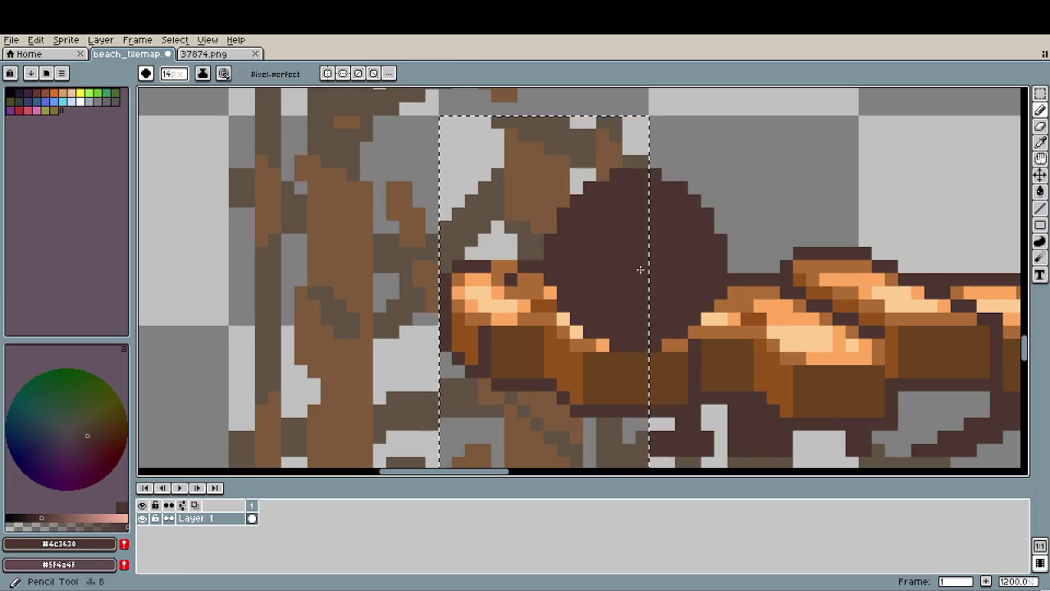
pyautogui.press('-')
pyautogui.press('-')
pyautogui.press('-')
pyautogui.press('-')
pyautogui.press('-')
pyautogui.press('-')
pyautogui.press('-')
pyautogui.press('-')
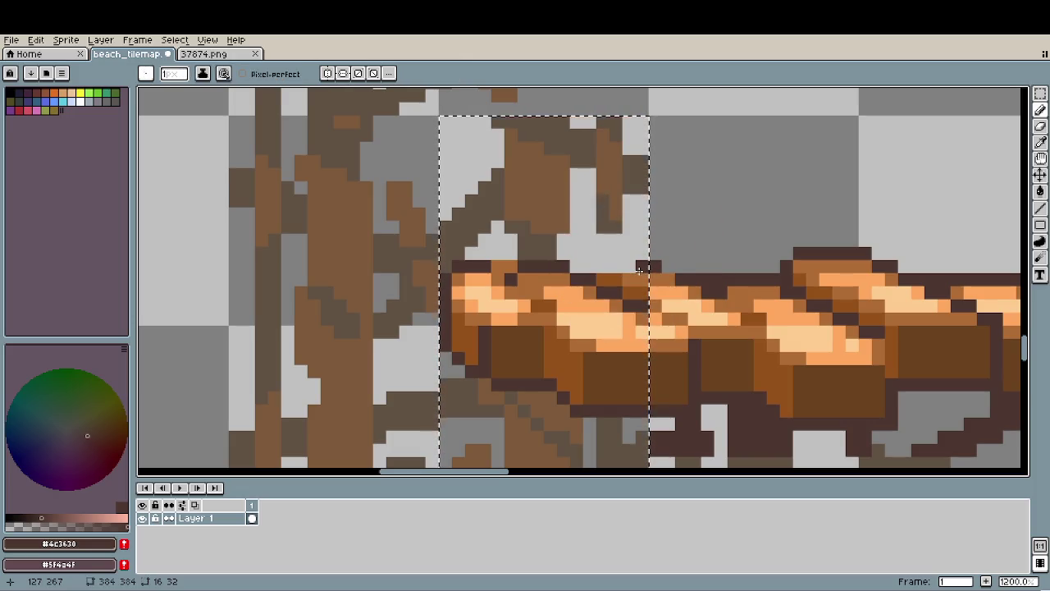
pyautogui.keyDown('alt'); pyautogui.click(640, 269); pyautogui.keyUp('alt')
pyautogui.press('alt')
pyautogui.keyDown('alt'); pyautogui.click(654, 265); pyautogui.keyUp('alt')
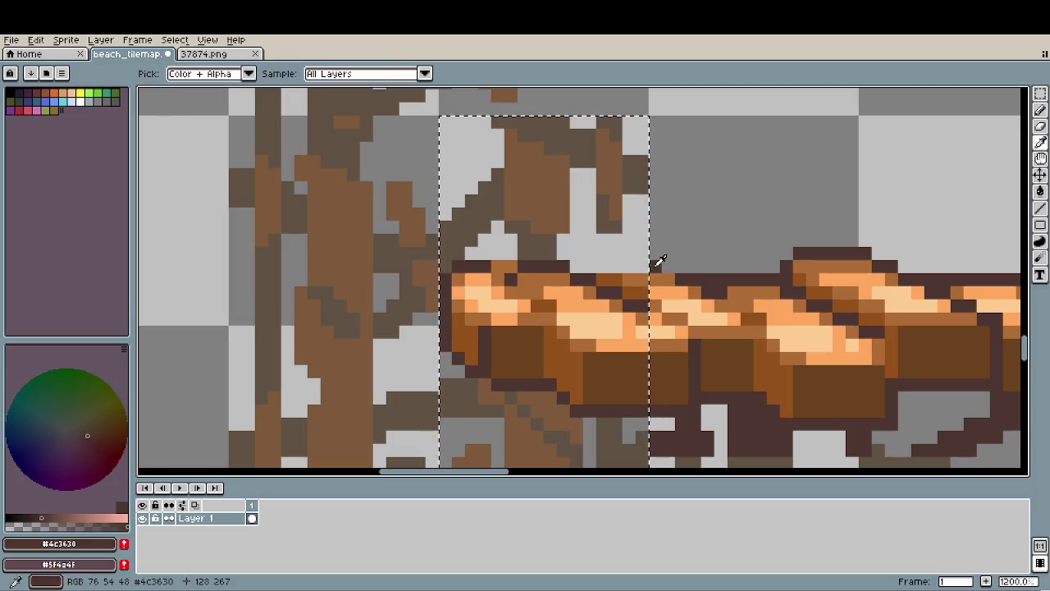
pyautogui.scroll(-3, 644, 388)
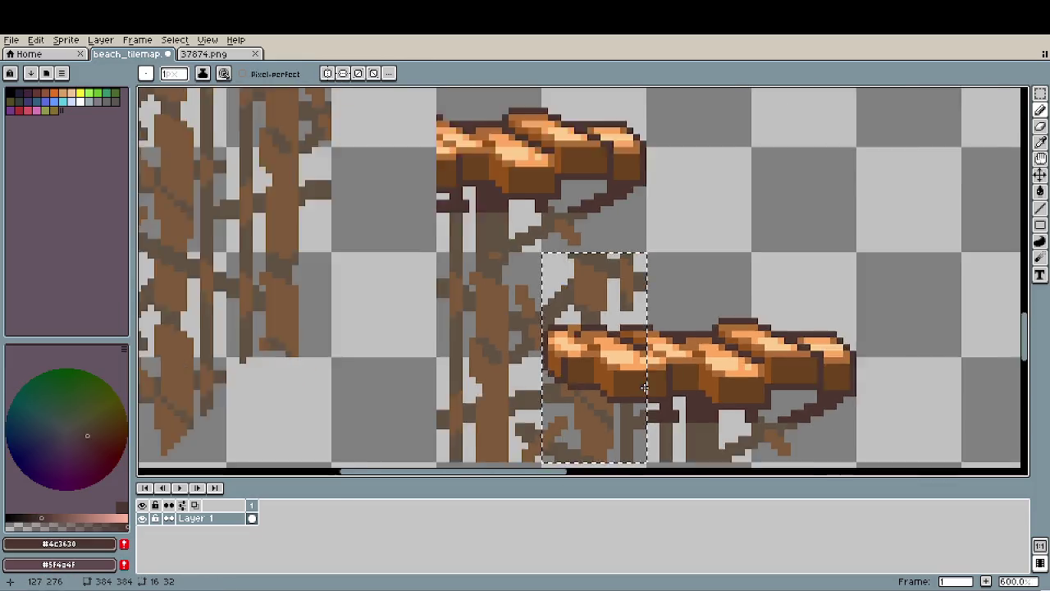
pyautogui.scroll(-2, 644, 388)
pyautogui.scroll(-1, 636, 361)
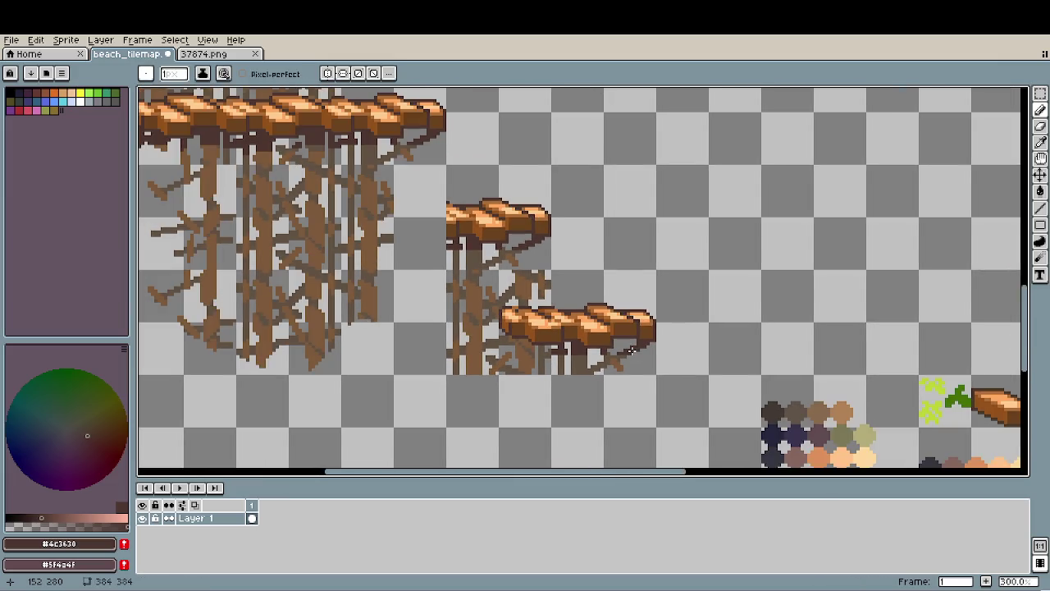
pyautogui.scroll(-1, 632, 351)
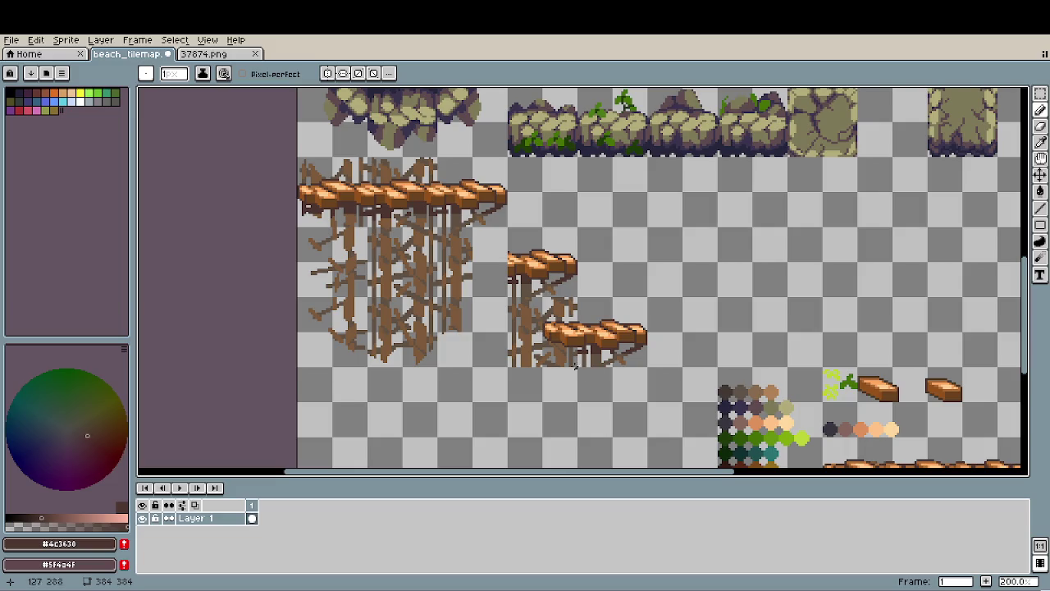
pyautogui.scroll(-1, 492, 356)
pyautogui.scroll(2, 522, 343)
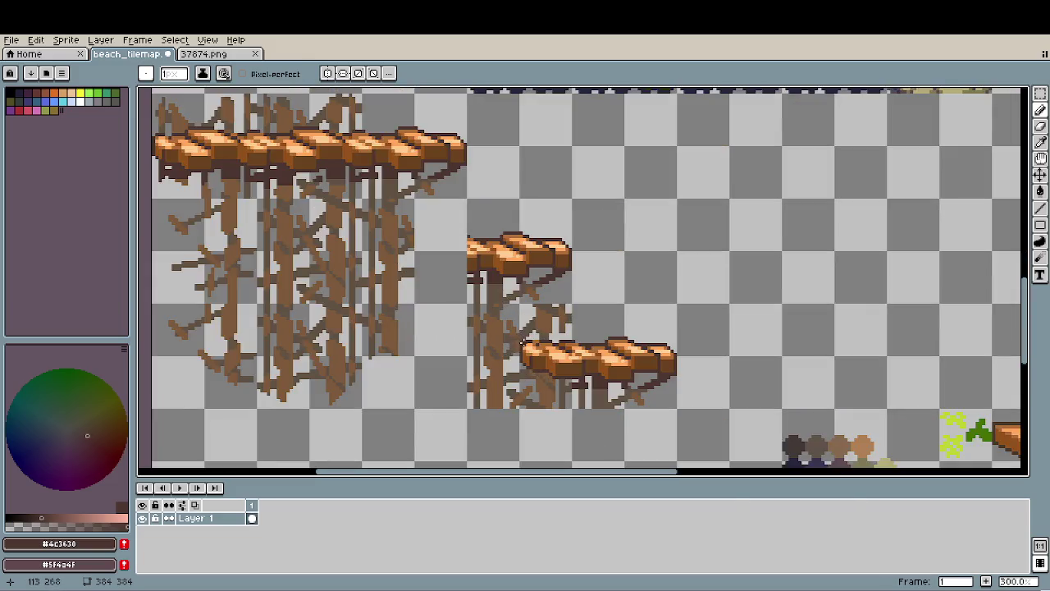
pyautogui.scroll(4, 522, 343)
pyautogui.scroll(2, 522, 343)
pyautogui.press('e')
# Erase a stray row of brown stilt pixels and the dark brace pixels.
pyautogui.moveTo(530, 239)
pyautogui.mouseDown()
pyautogui.moveTo(634, 239)
pyautogui.moveTo(530, 265)
pyautogui.moveTo(633, 286)
pyautogui.moveTo(622, 304)
pyautogui.mouseUp()
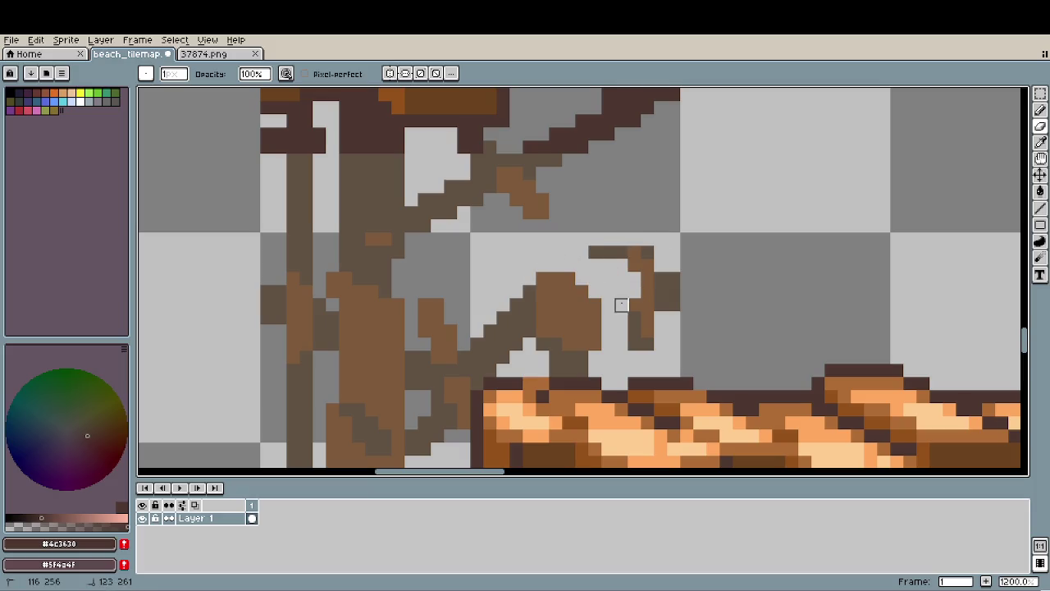
pyautogui.moveTo(648, 357)
pyautogui.mouseDown()
pyautogui.moveTo(633, 291)
pyautogui.moveTo(673, 290)
pyautogui.moveTo(632, 251)
pyautogui.mouseUp()
pyautogui.scroll(-4, 706, 330)
pyautogui.scroll(-1, 672, 324)
pyautogui.scroll(-1, 629, 310)
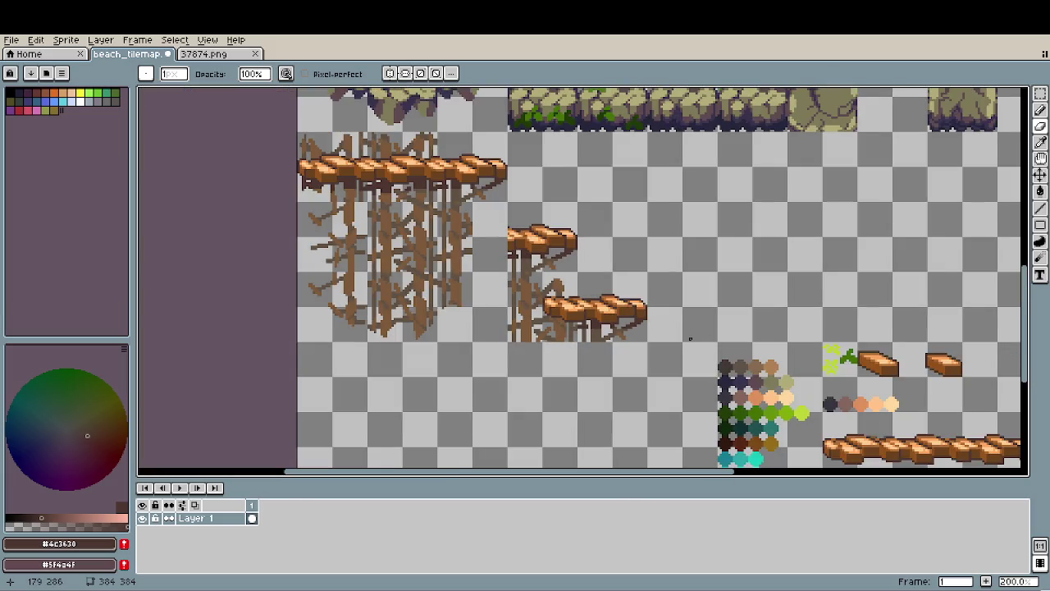
pyautogui.scroll(-1, 690, 339)
# Erase the brace poking above the lower small platform.
pyautogui.hscroll(2, 574, 312)
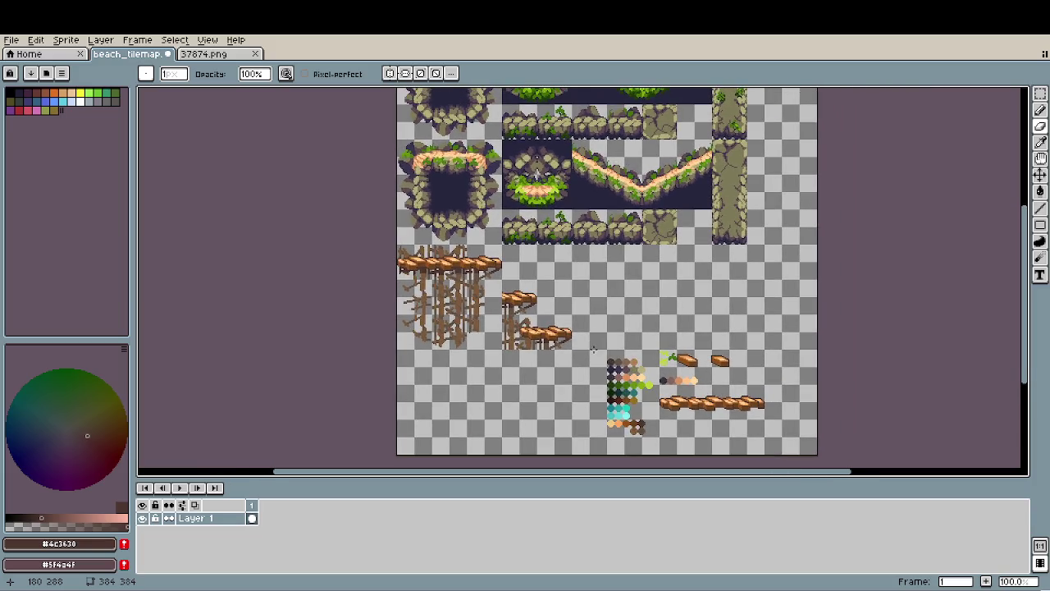
pyautogui.scroll(2, 503, 300)
pyautogui.scroll(3, 503, 300)
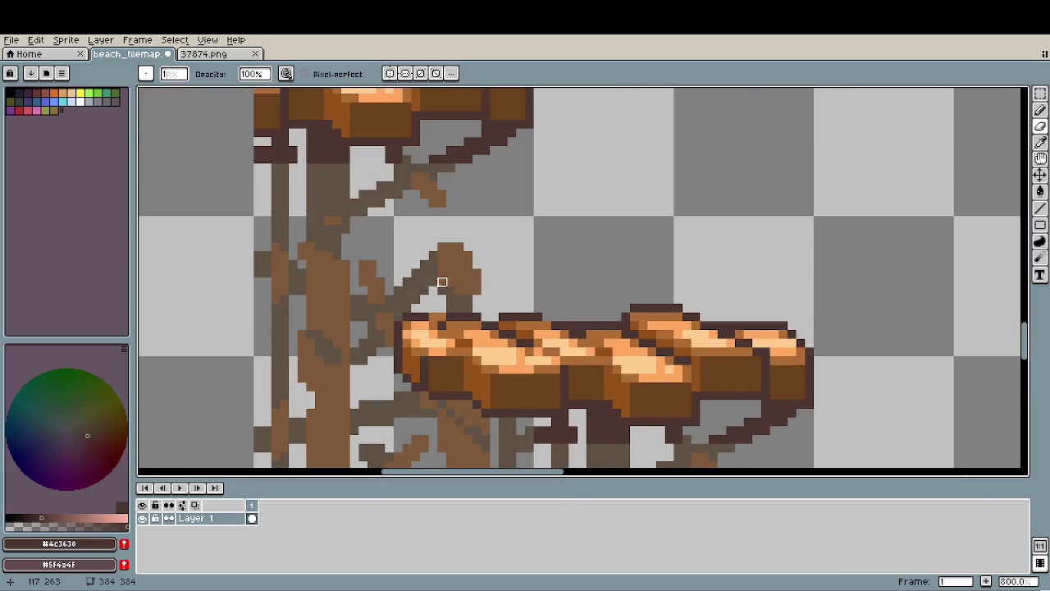
pyautogui.moveTo(442, 290)
pyautogui.mouseDown()
pyautogui.moveTo(442, 242)
pyautogui.moveTo(442, 291)
pyautogui.moveTo(477, 283)
pyautogui.moveTo(477, 256)
pyautogui.mouseUp()
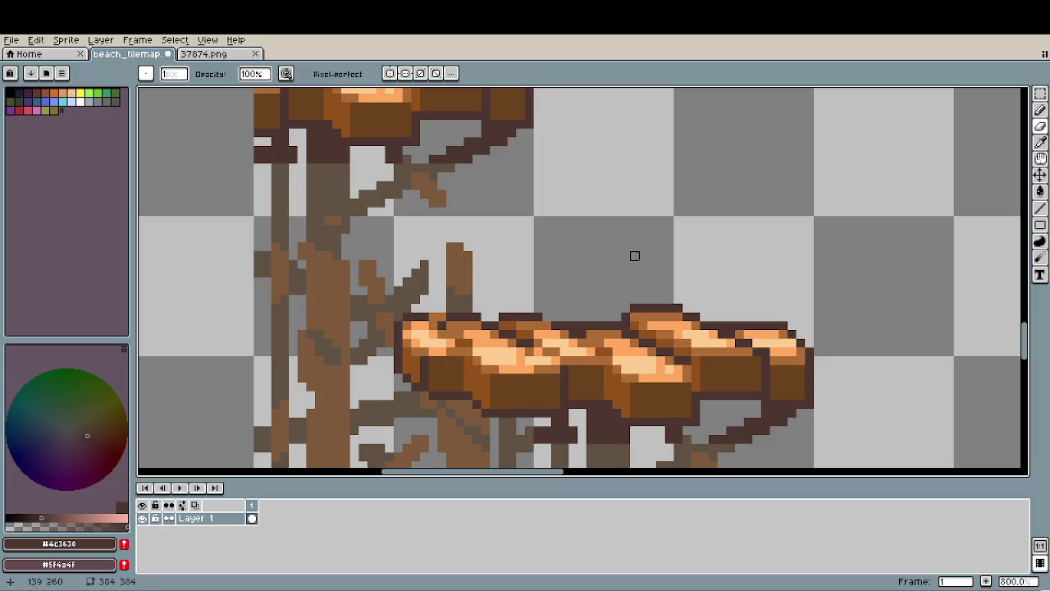
pyautogui.scroll(-1, 506, 306)
pyautogui.scroll(-1, 506, 307)
pyautogui.scroll(-1, 644, 343)
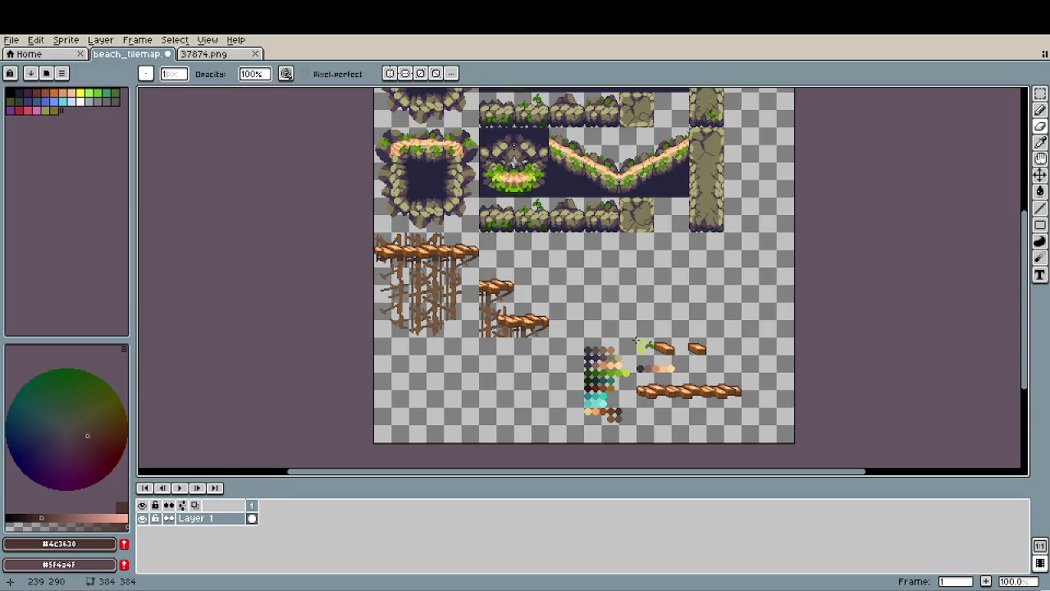
# Delete the upper small platform.
pyautogui.scroll(3, 620, 335)
pyautogui.scroll(1, 620, 335)
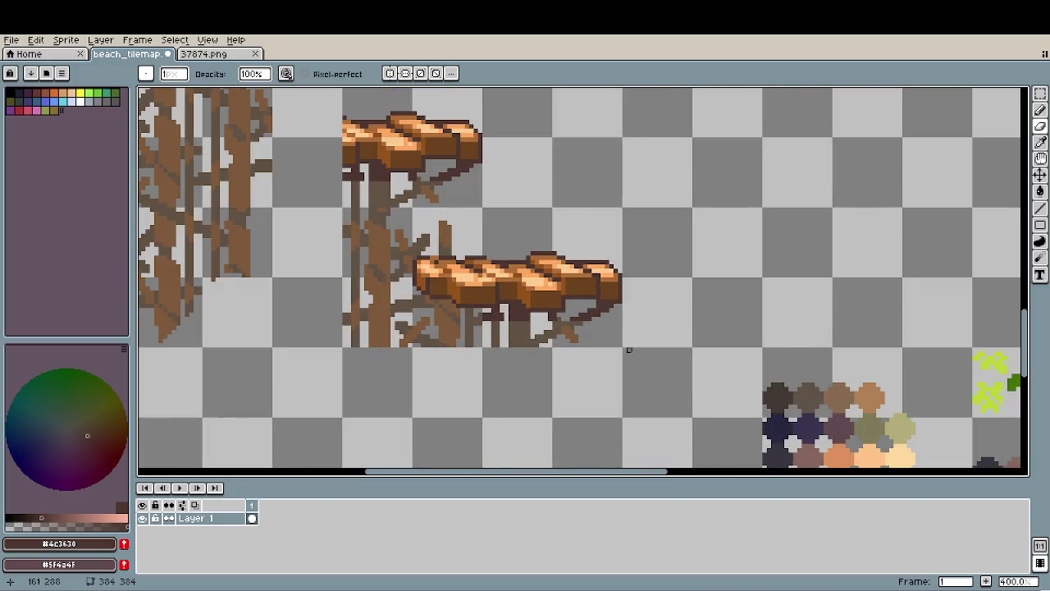
pyautogui.moveTo(636, 338); pyautogui.dragTo(677, 358)
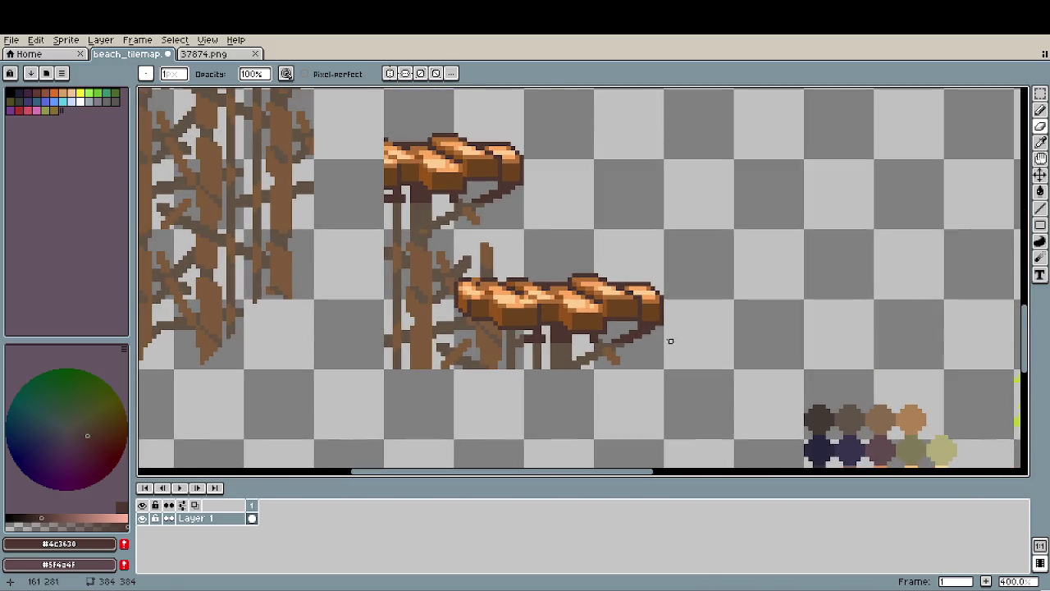
pyautogui.press('m')
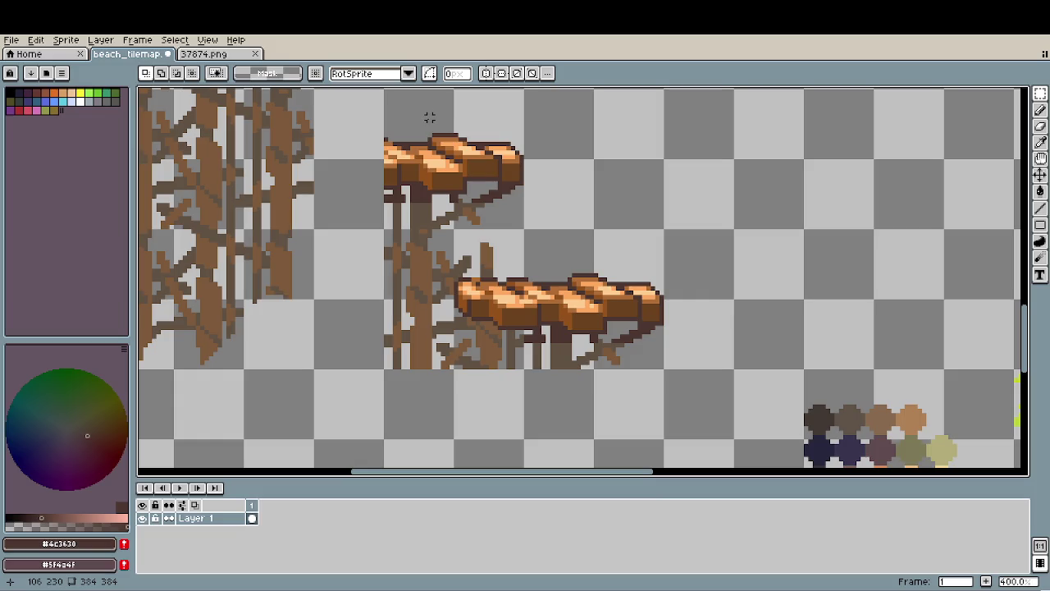
pyautogui.moveTo(430, 118); pyautogui.dragTo(640, 323)
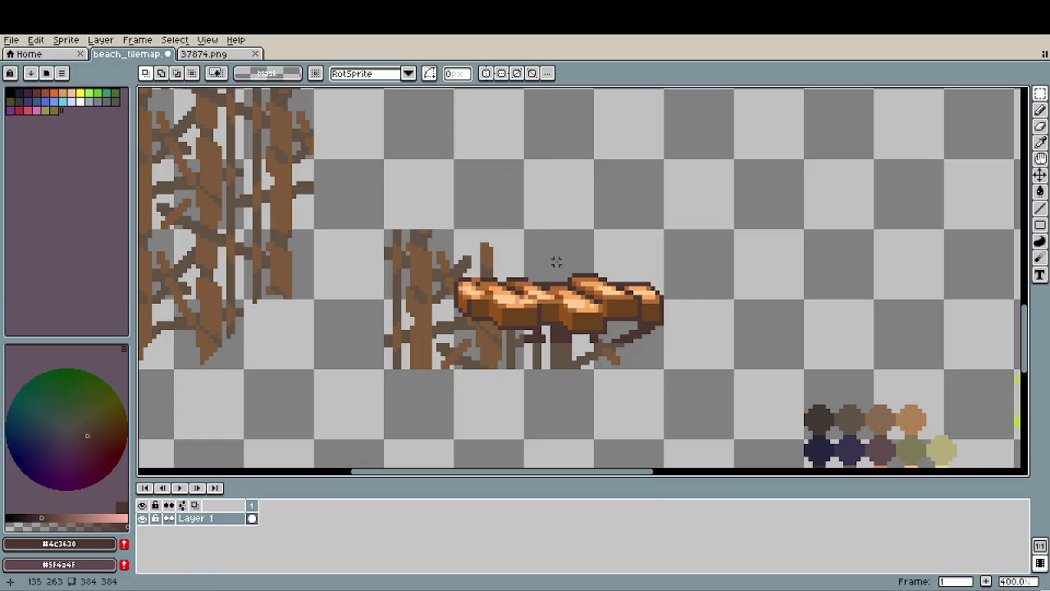
pyautogui.press('Delete')
# Move the lower platform tile to the right into its own tile.
pyautogui.scroll(-2, 525, 349)
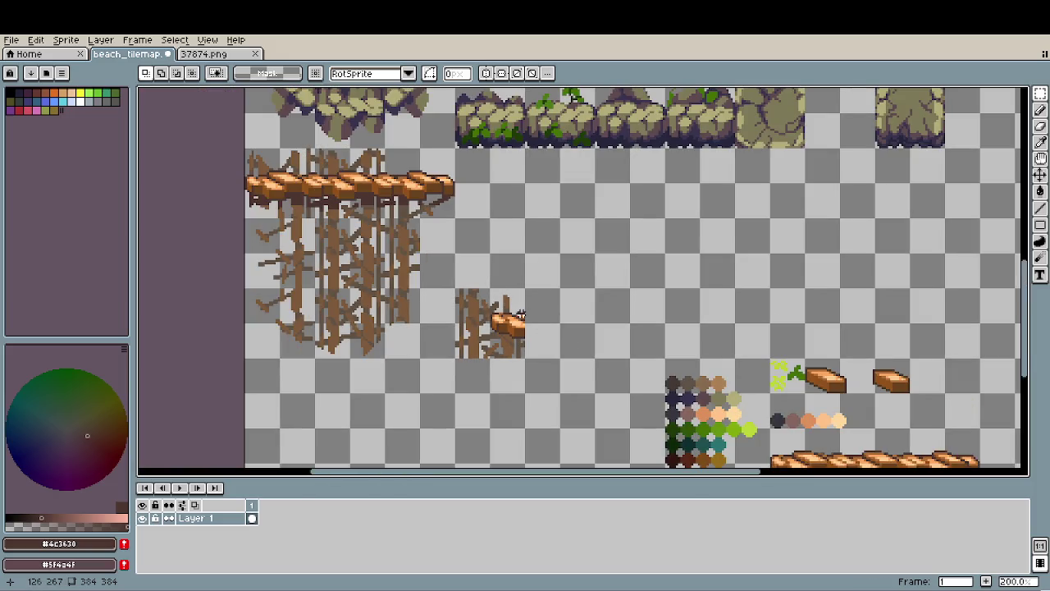
pyautogui.moveTo(246, 150)
pyautogui.mouseDown()
pyautogui.moveTo(316, 220)
pyautogui.moveTo(349, 210)
pyautogui.moveTo(714, 213)
pyautogui.moveTo(701, 225)
pyautogui.moveTo(607, 222)
pyautogui.moveTo(513, 418)
pyautogui.moveTo(518, 281)
pyautogui.moveTo(500, 301)
pyautogui.mouseUp()
pyautogui.scroll(2, 715, 213)
pyautogui.scroll(2, 719, 192)
pyautogui.click(632, 316)
pyautogui.scroll(-4, 631, 316)
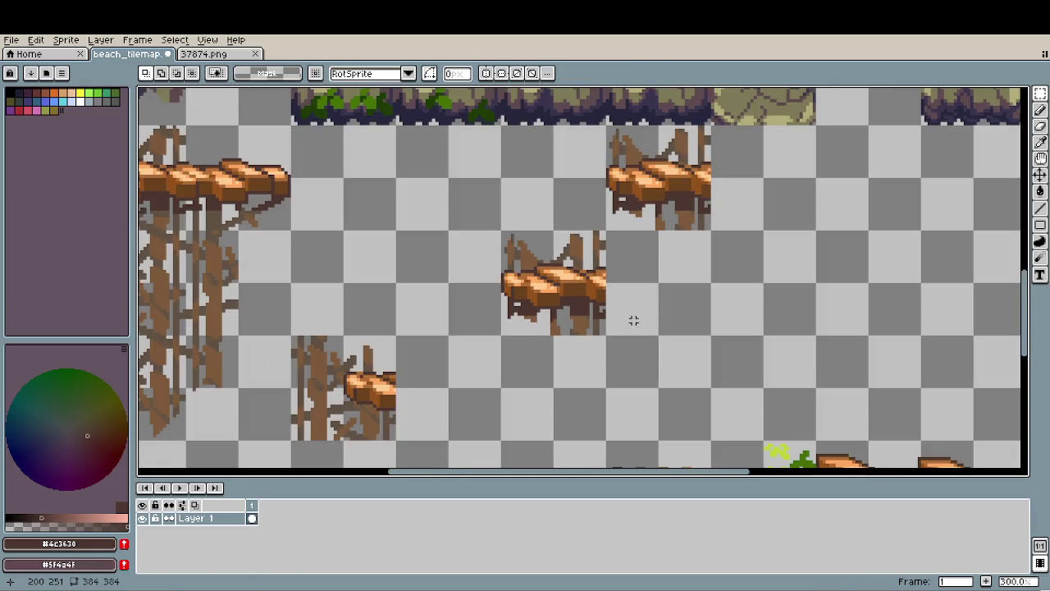
# Paste a copy of the stilt trunk tile beside the platform.
pyautogui.scroll(1, 706, 284)
pyautogui.moveTo(328, 197); pyautogui.dragTo(433, 304)
pyautogui.moveTo(874, 271); pyautogui.dragTo(452, 321)
pyautogui.scroll(2, 452, 322)
pyautogui.hotkey('ctrl', 'v')
pyautogui.moveTo(593, 304); pyautogui.dragTo(522, 309)
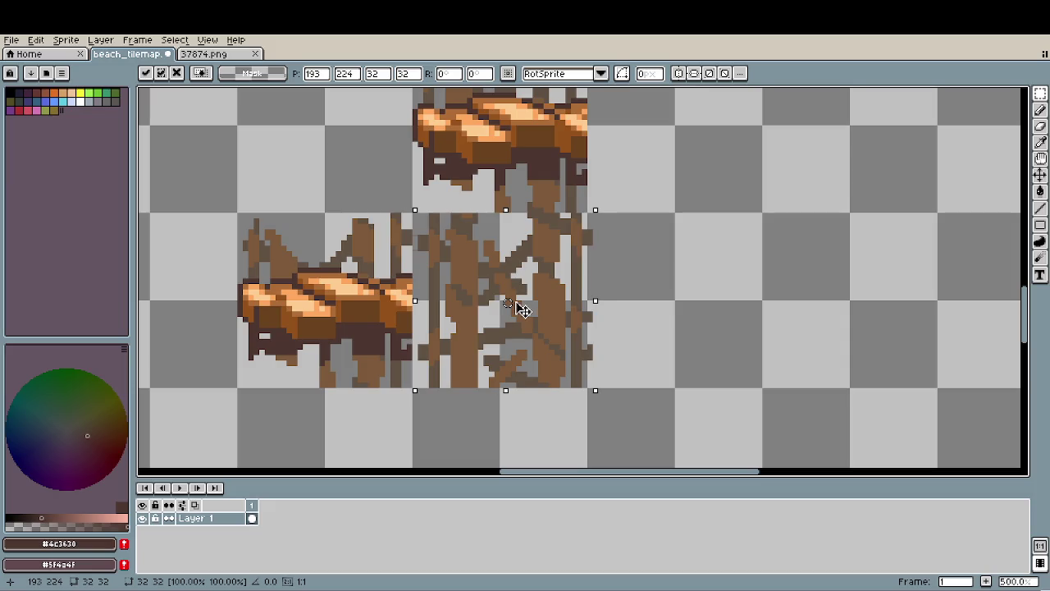
pyautogui.press('Return')
pyautogui.hotkey('ctrl', 'd')
# Select a plank section of the platform for copying.
pyautogui.scroll(-3, 506, 361)
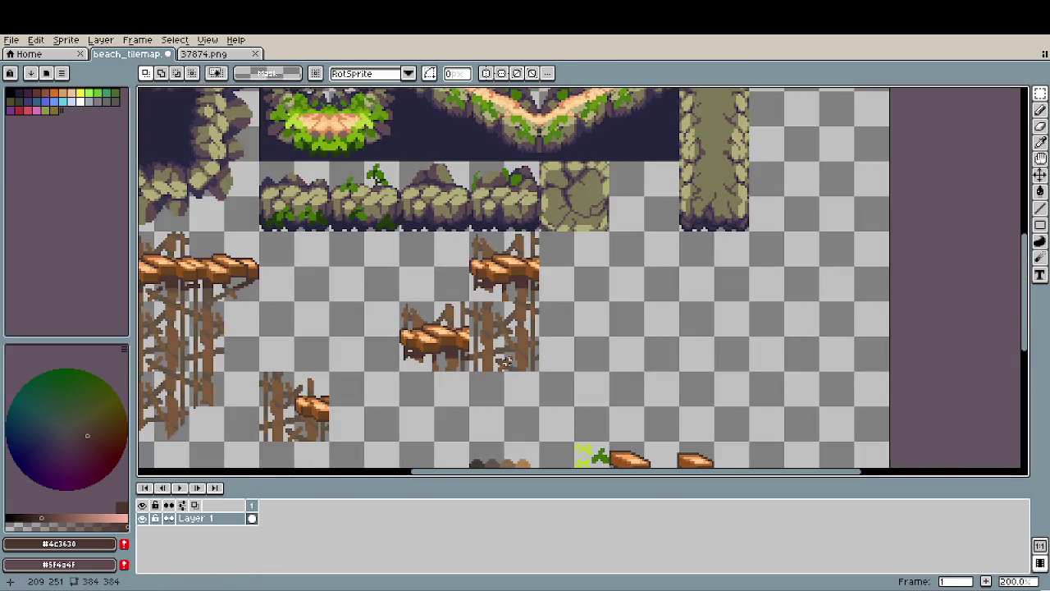
pyautogui.scroll(-1, 507, 361)
pyautogui.scroll(1, 641, 359)
pyautogui.scroll(2, 640, 359)
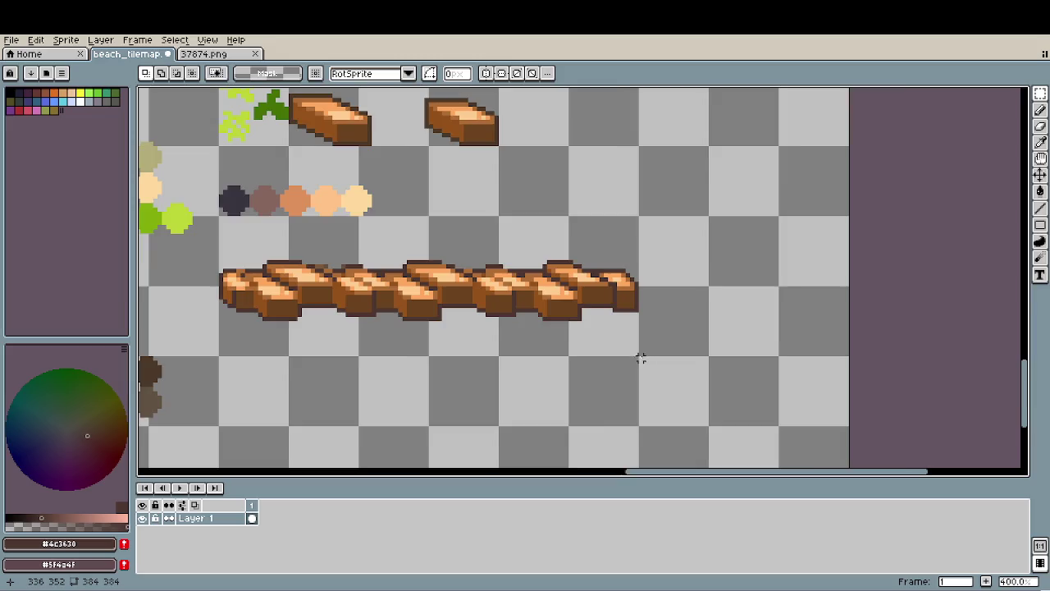
pyautogui.scroll(1, 641, 358)
pyautogui.moveTo(582, 220)
pyautogui.mouseDown()
pyautogui.moveTo(597, 282)
pyautogui.moveTo(853, 379)
pyautogui.moveTo(621, 347)
pyautogui.mouseUp()
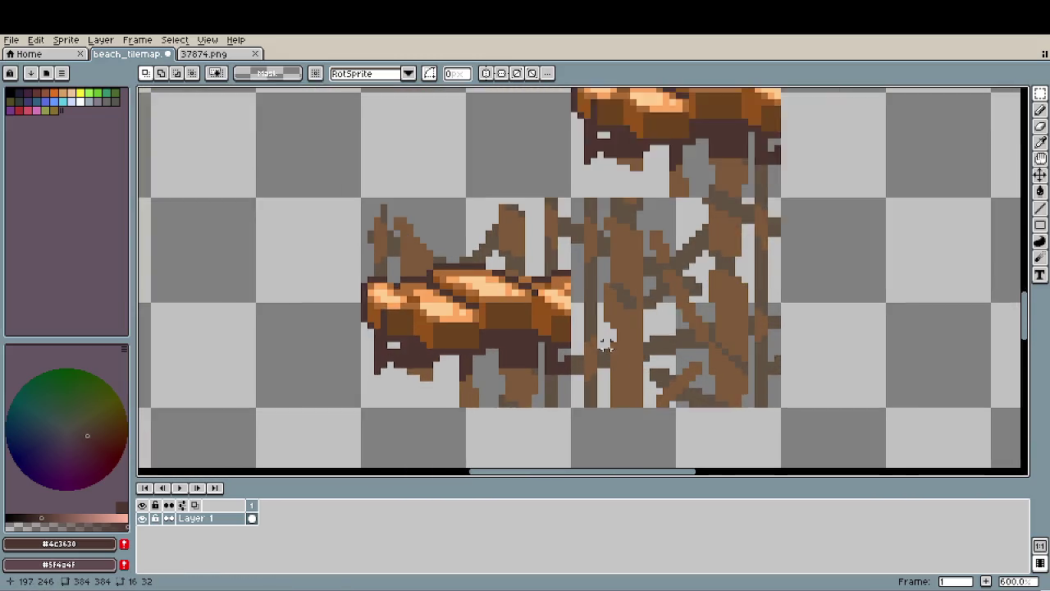
pyautogui.scroll(2, 621, 347)
# Lay the 16x32 plank section over the trunk tile, nudged one pixel.
pyautogui.moveTo(555, 306); pyautogui.dragTo(603, 311)
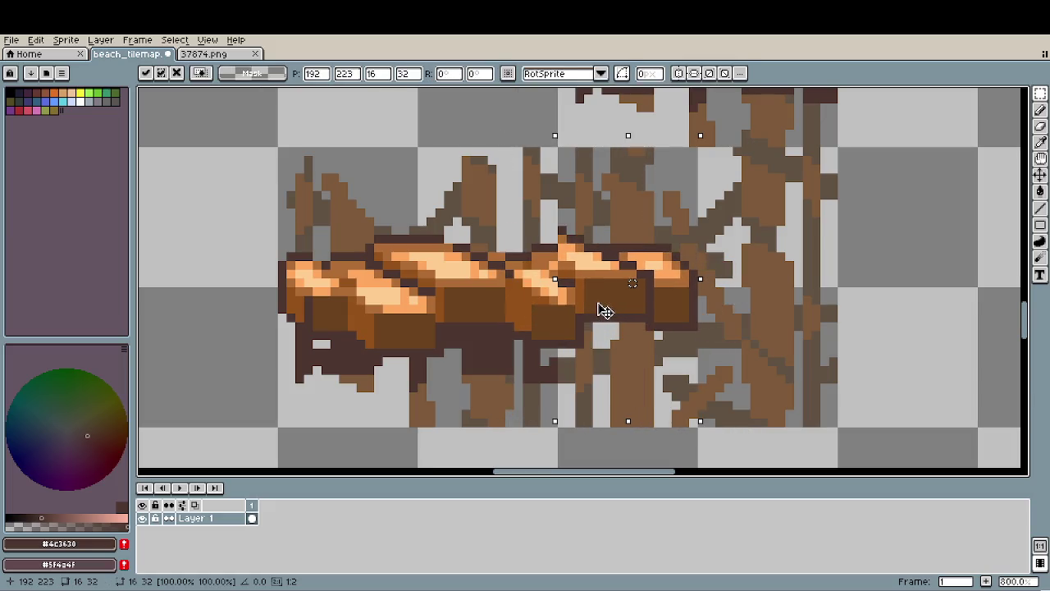
pyautogui.moveTo(603, 310)
pyautogui.mouseDown()
pyautogui.moveTo(594, 310)
pyautogui.moveTo(603, 309)
pyautogui.mouseUp()
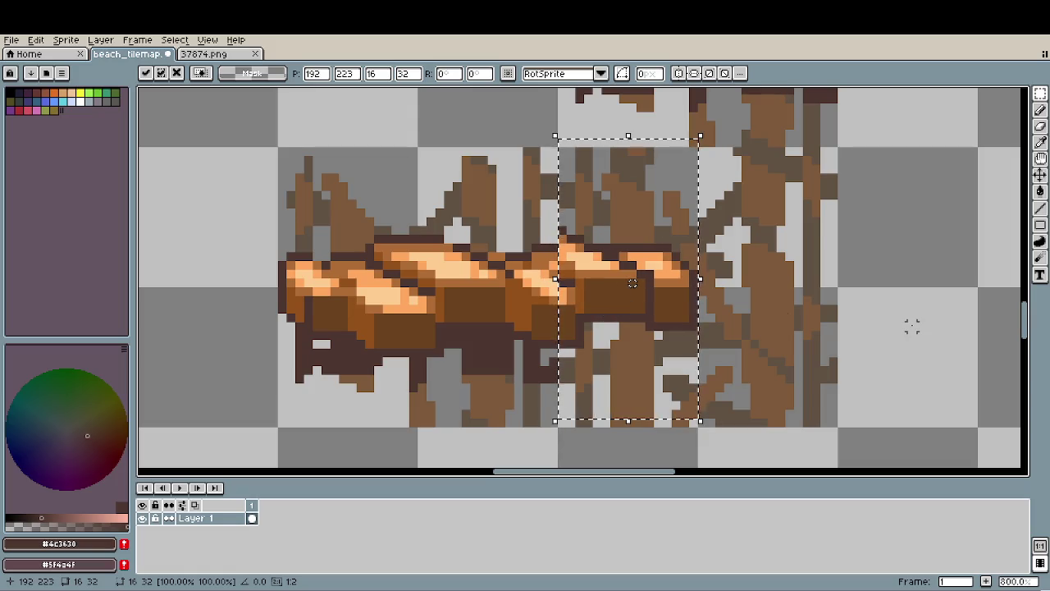
pyautogui.hotkey('ctrl', 'd')
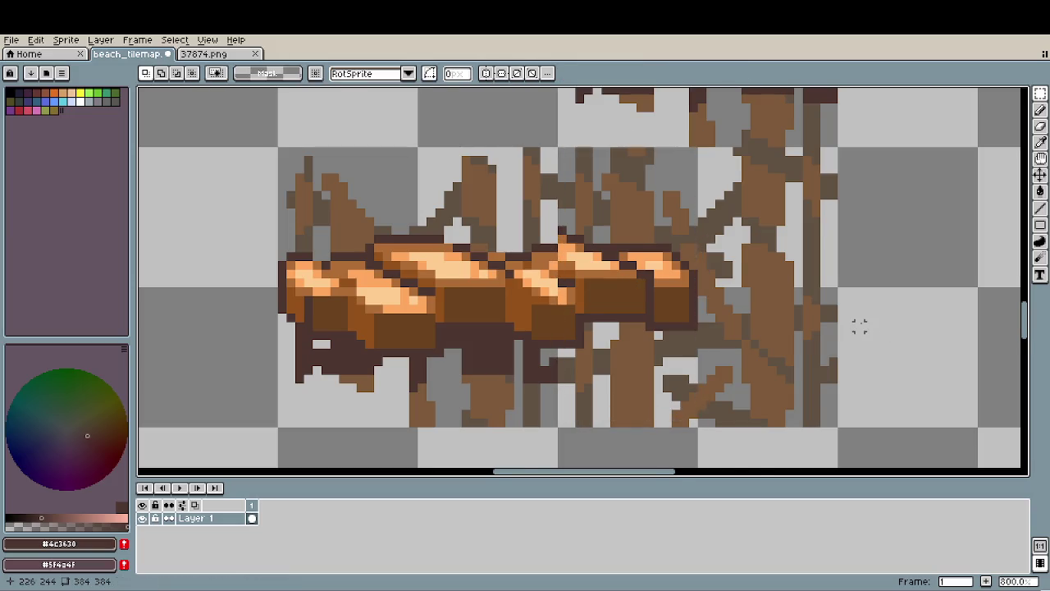
pyautogui.scroll(-2, 858, 326)
pyautogui.scroll(-1, 858, 317)
pyautogui.scroll(2, 608, 280)
pyautogui.scroll(2, 574, 263)
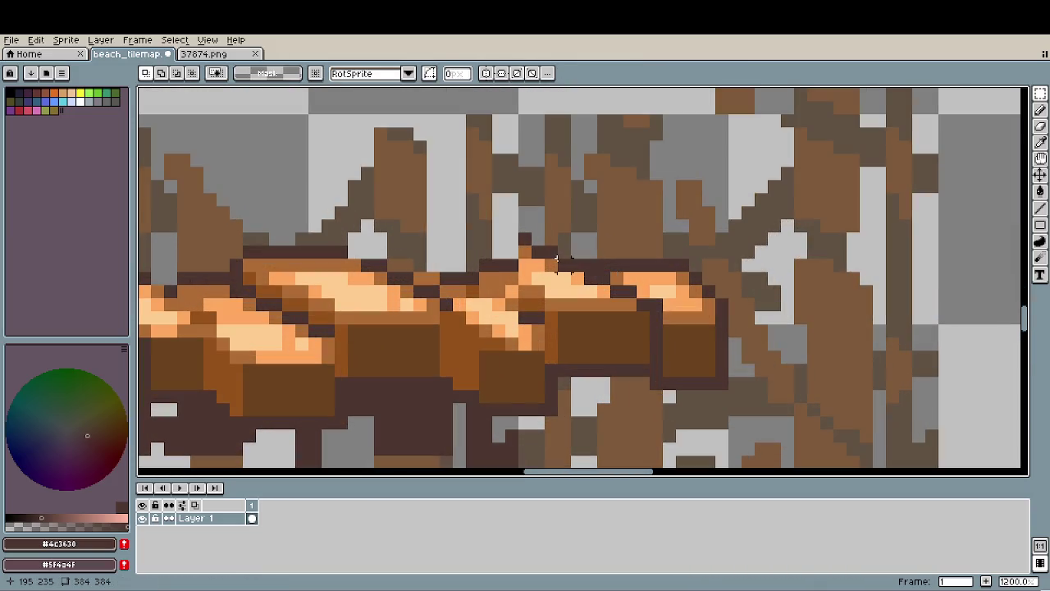
# Sample greyish brown #625244 and brown #7d5a3b from the stilts for touch-ups.
pyautogui.press('b')
pyautogui.press('i')
pyautogui.press('e')
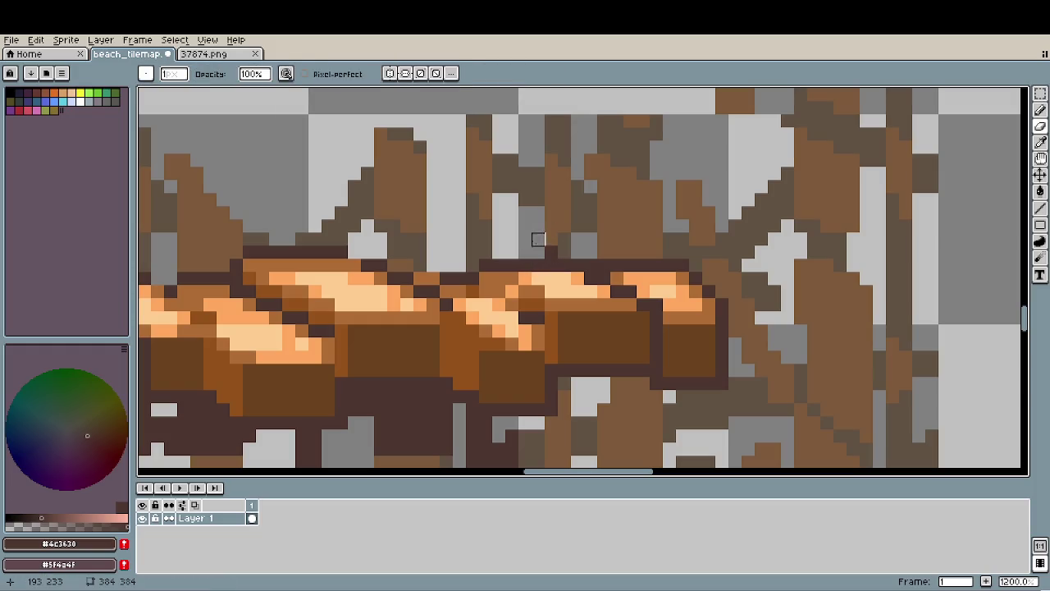
pyautogui.press('i')
pyautogui.click(569, 243)
pyautogui.press('b')
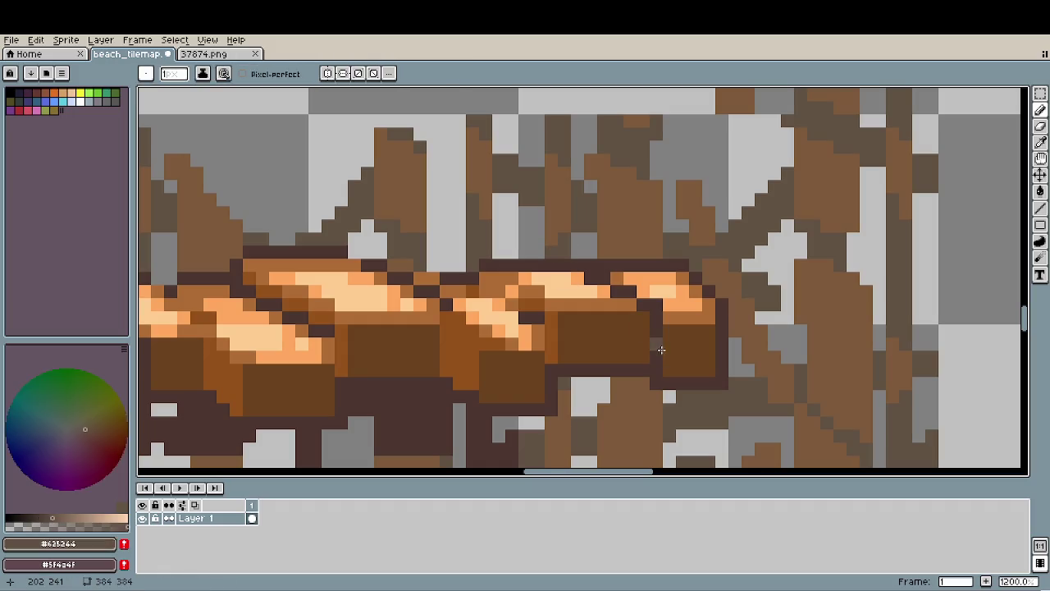
pyautogui.press('e')
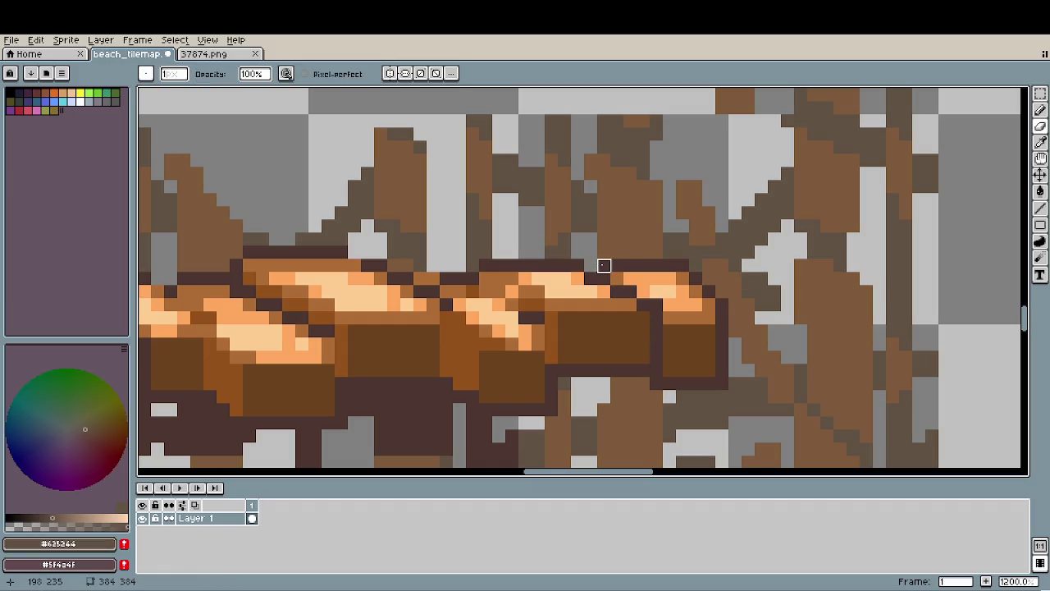
pyautogui.press('i')
pyautogui.click(607, 259)
pyautogui.press('b')
pyautogui.scroll(-5, 607, 260)
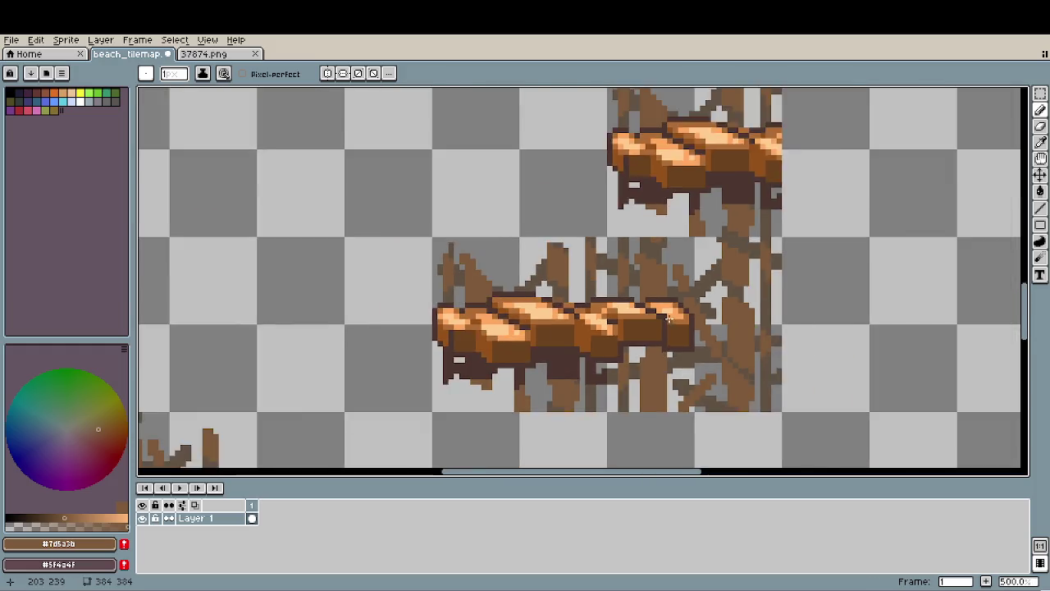
# Try erasing stilt pixels above the lower platform, then undo the stroke.
pyautogui.scroll(-1, 648, 314)
pyautogui.scroll(-1, 649, 314)
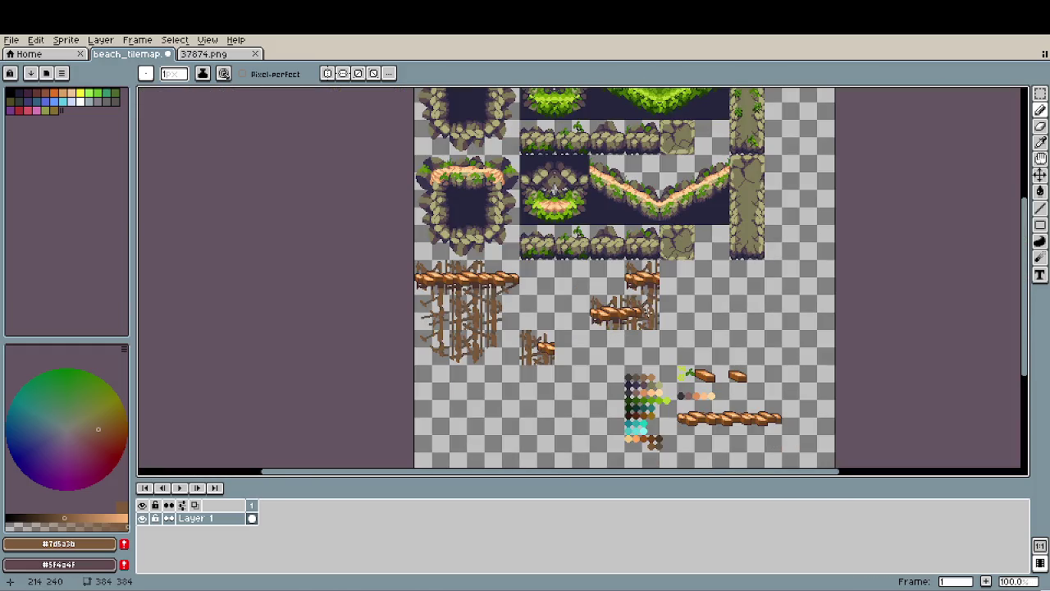
pyautogui.scroll(1, 650, 312)
pyautogui.scroll(1, 653, 308)
pyautogui.scroll(3, 653, 307)
pyautogui.scroll(1, 653, 308)
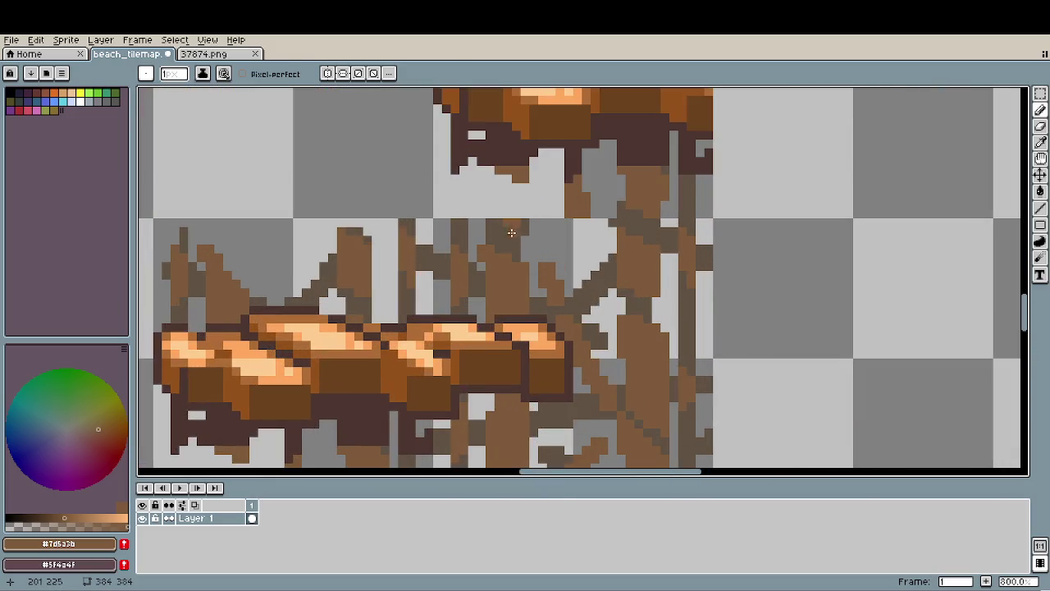
pyautogui.scroll(2, 464, 222)
pyautogui.scroll(2, 465, 220)
pyautogui.moveTo(459, 244)
pyautogui.mouseDown()
pyautogui.moveTo(462, 276)
pyautogui.moveTo(504, 227)
pyautogui.mouseUp()
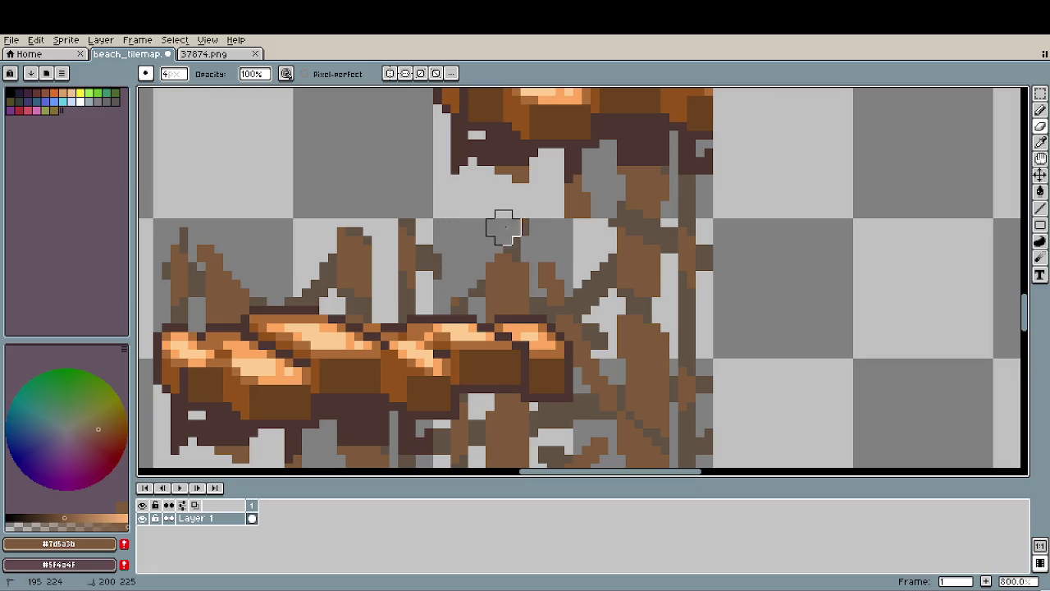
pyautogui.scroll(-3, 640, 292)
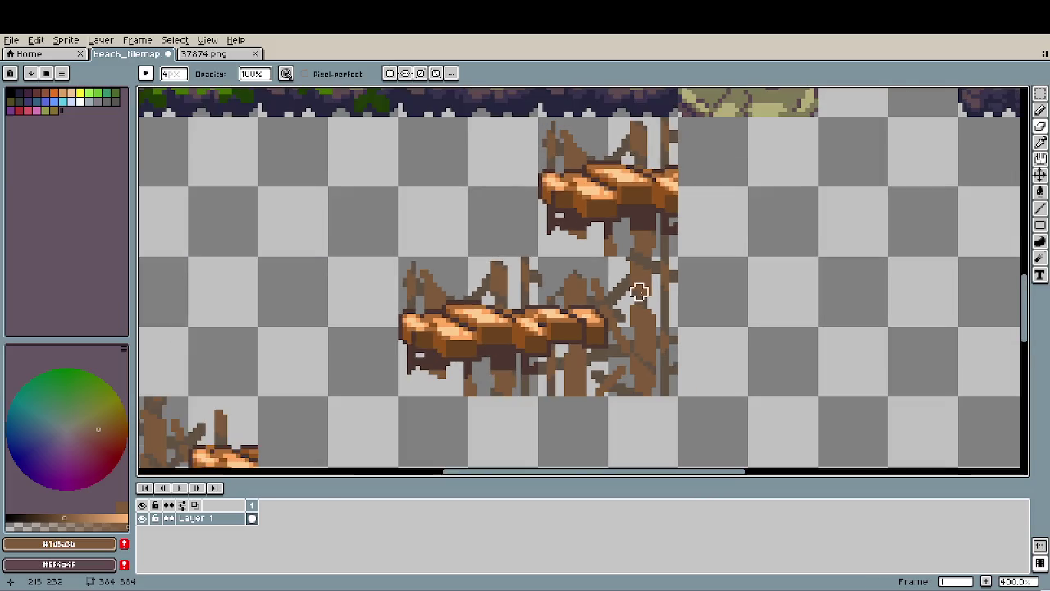
pyautogui.hscroll(3, 608, 274)
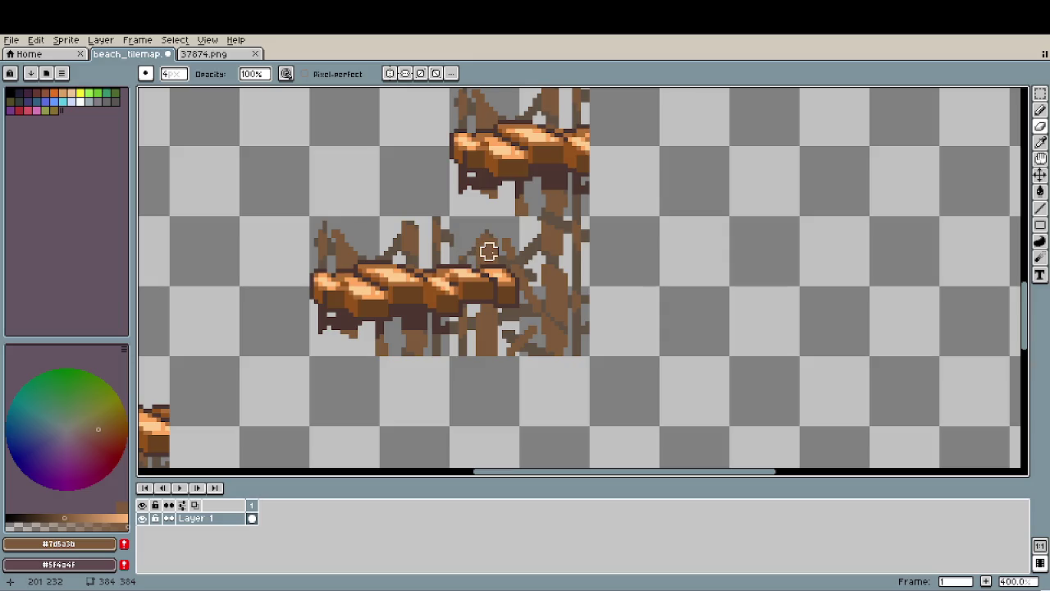
pyautogui.hotkey('ctrl', 'z')
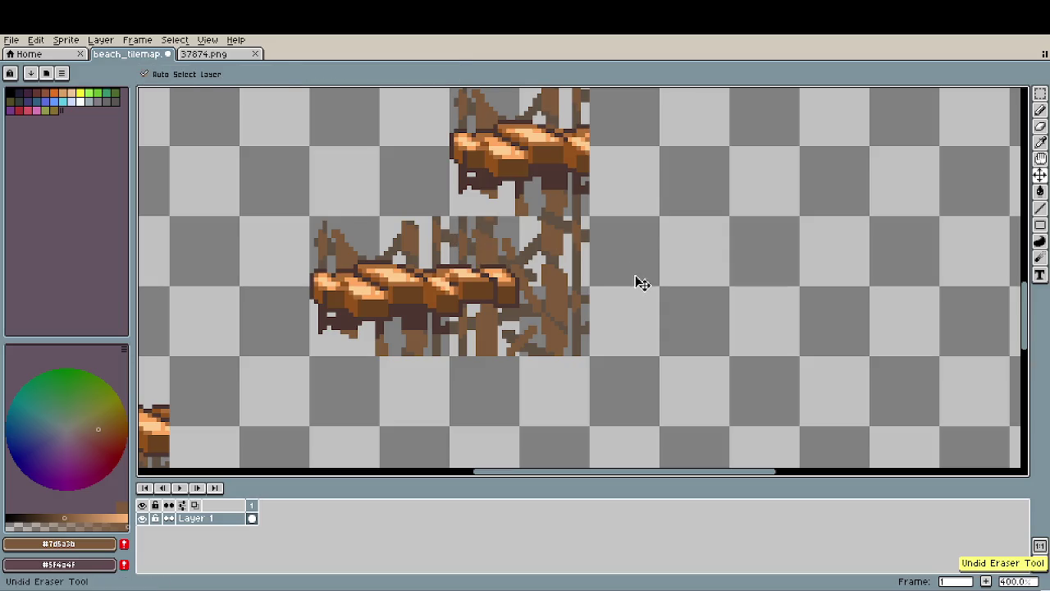
# Erase stilt columns and branches within a 32x32 marquee over the platform, then save.
pyautogui.press('m')
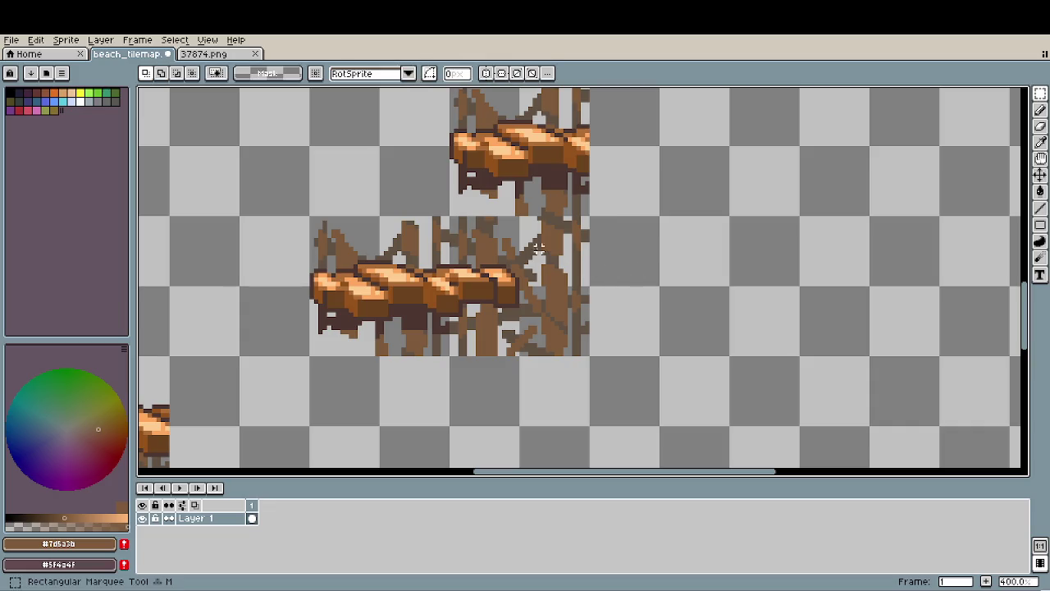
pyautogui.moveTo(450, 217); pyautogui.dragTo(589, 356)
pyautogui.scroll(5, 481, 235)
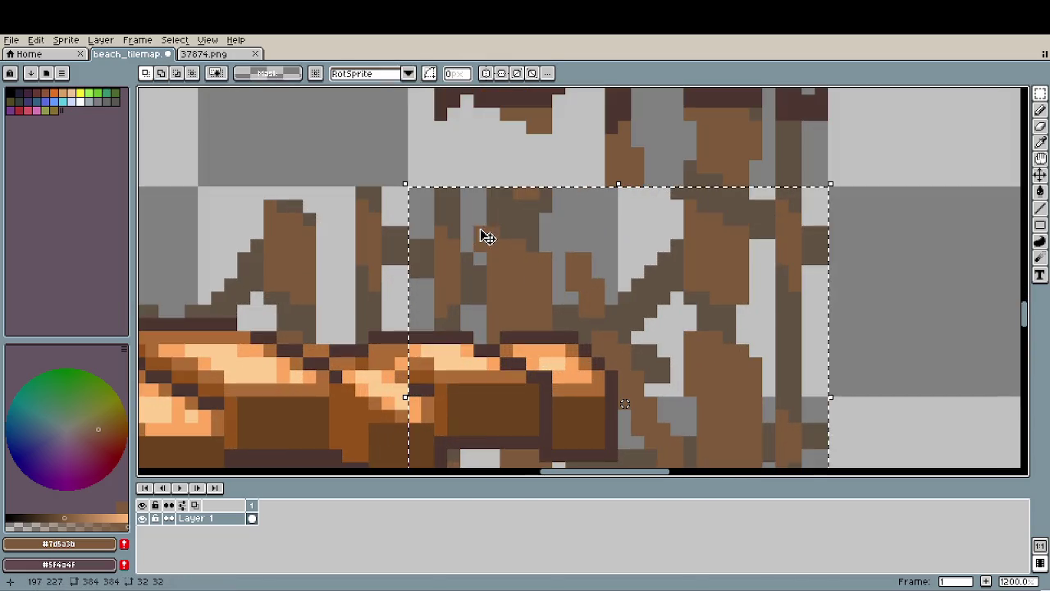
pyautogui.press('e')
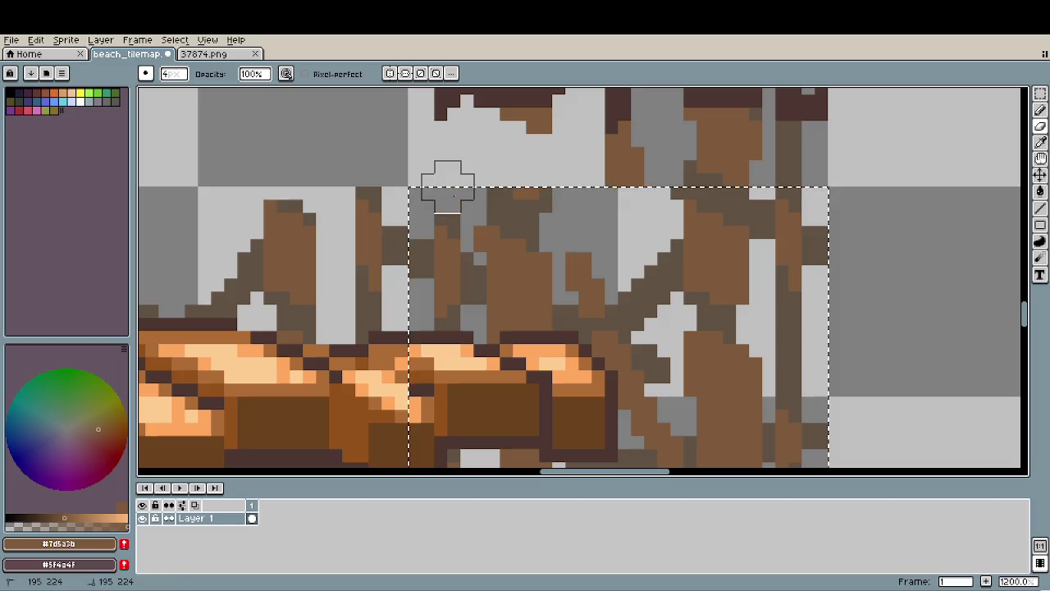
pyautogui.click(448, 215)
pyautogui.moveTo(448, 215)
pyautogui.mouseDown()
pyautogui.moveTo(460, 292)
pyautogui.moveTo(448, 292)
pyautogui.mouseUp()
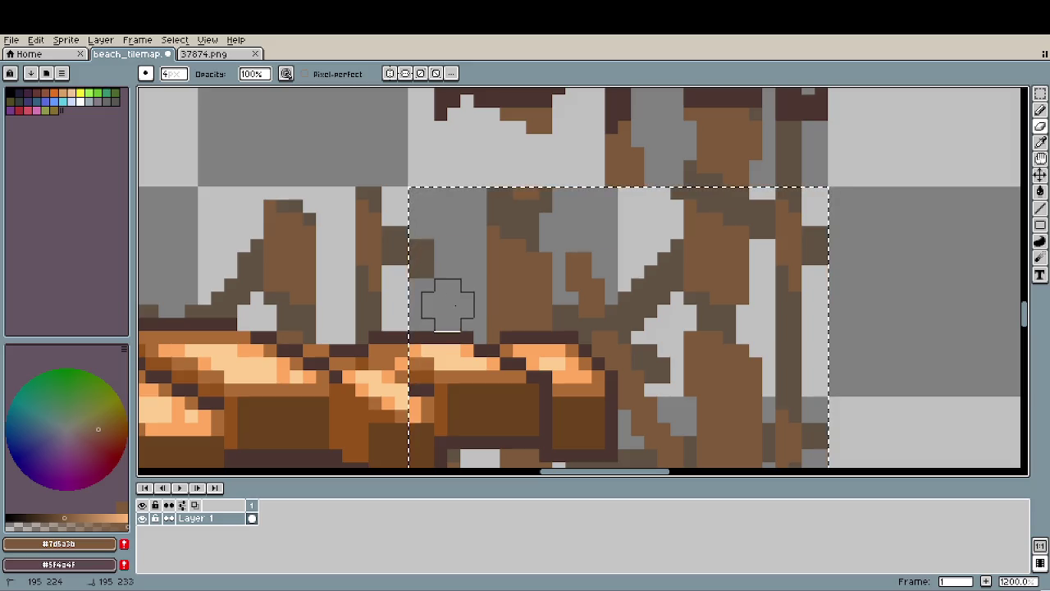
pyautogui.moveTo(513, 187)
pyautogui.mouseDown()
pyautogui.moveTo(551, 223)
pyautogui.moveTo(485, 262)
pyautogui.moveTo(500, 279)
pyautogui.mouseUp()
pyautogui.moveTo(603, 223); pyautogui.dragTo(592, 279)
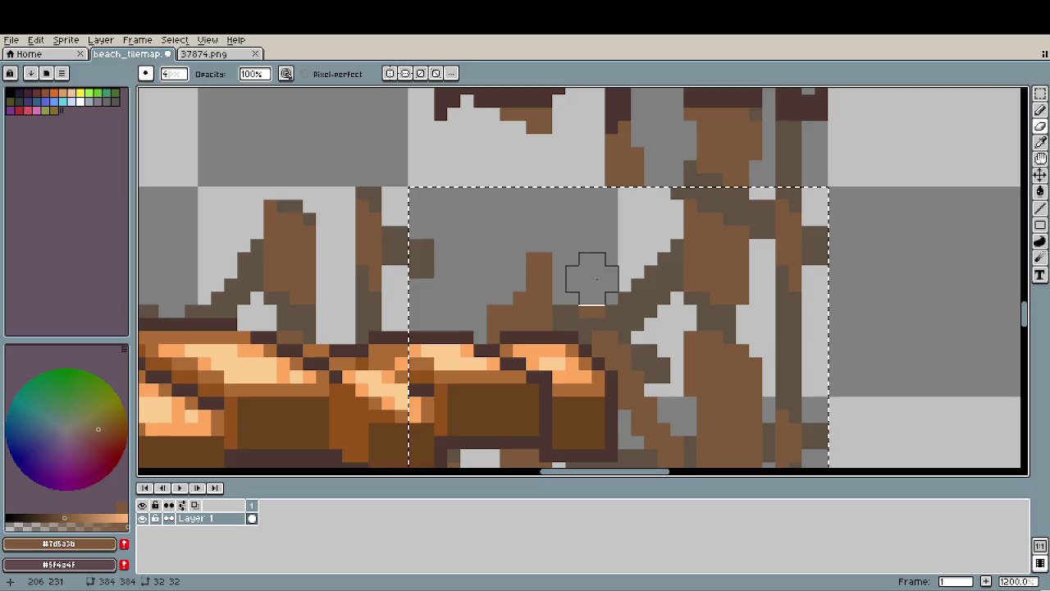
pyautogui.hotkey('ctrl', 's')
pyautogui.scroll(-5, 591, 285)
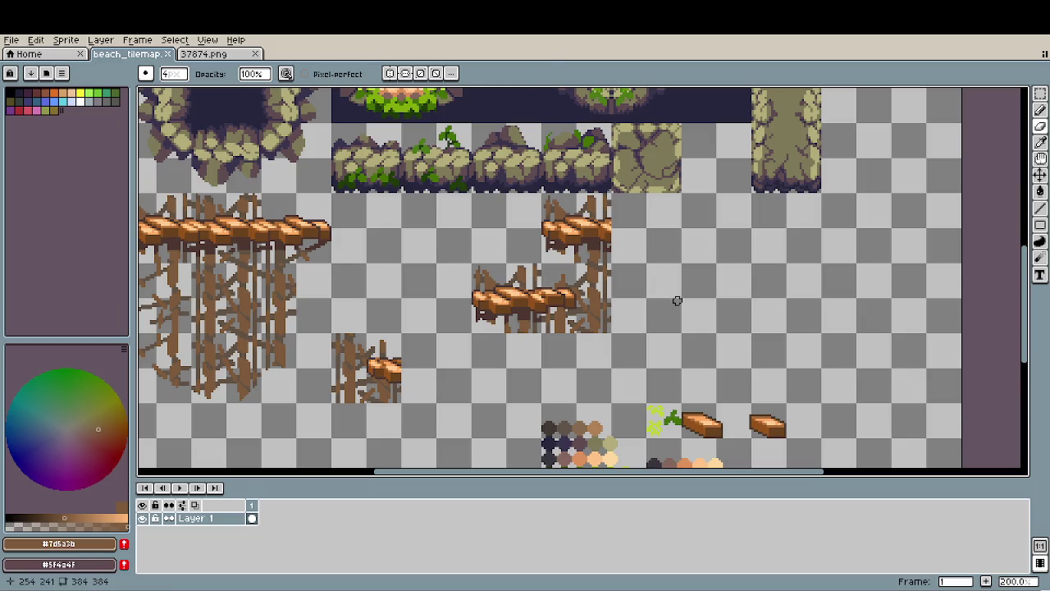
# Delete the stray plank piece and the upper plank tile.
pyautogui.press('m')
pyautogui.moveTo(472, 265)
pyautogui.mouseDown()
pyautogui.moveTo(517, 297)
pyautogui.moveTo(529, 328)
pyautogui.mouseUp()
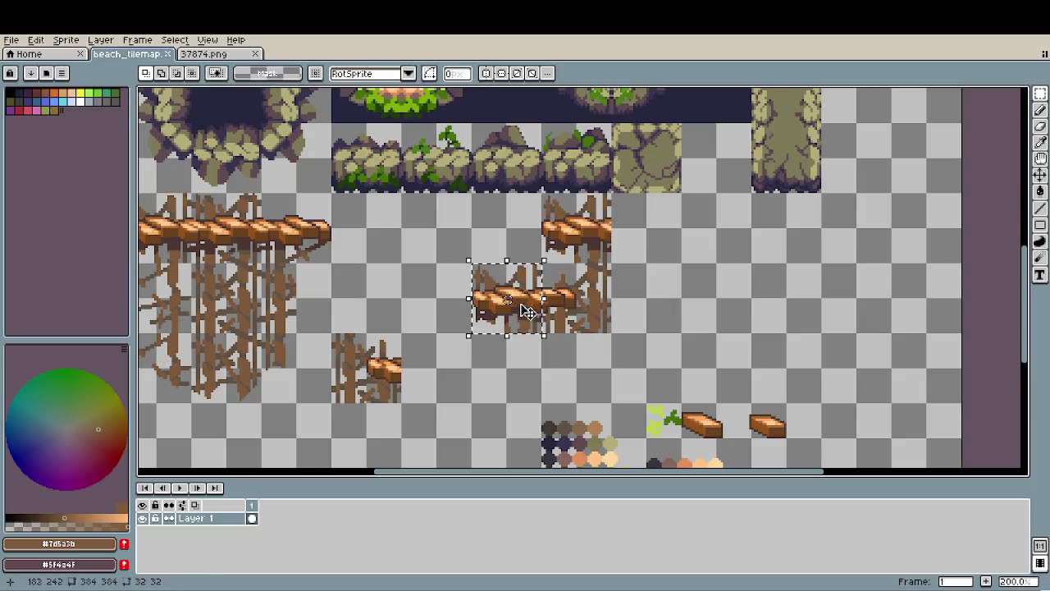
pyautogui.press('Delete')
pyautogui.moveTo(548, 215); pyautogui.dragTo(599, 238)
pyautogui.press('Delete')
# Move the plank-and-stilts tile beside the other platform half, nudged one pixel left.
pyautogui.moveTo(541, 263)
pyautogui.mouseDown()
pyautogui.moveTo(611, 333)
pyautogui.moveTo(457, 384)
pyautogui.moveTo(474, 405)
pyautogui.mouseUp()
pyautogui.scroll(1, 457, 384)
pyautogui.scroll(2, 459, 385)
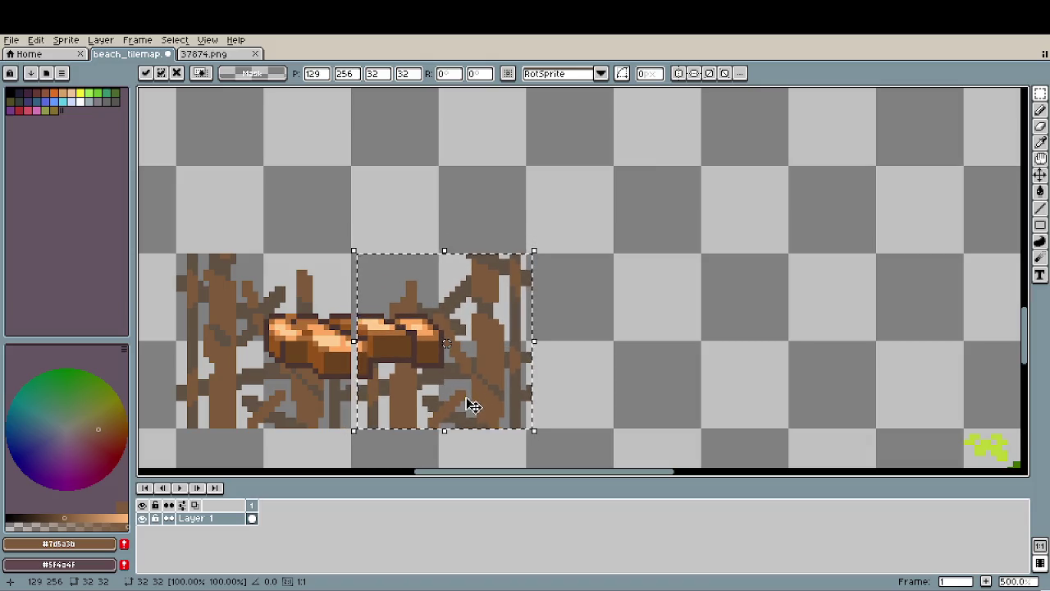
pyautogui.press('Left')
pyautogui.click(632, 382)
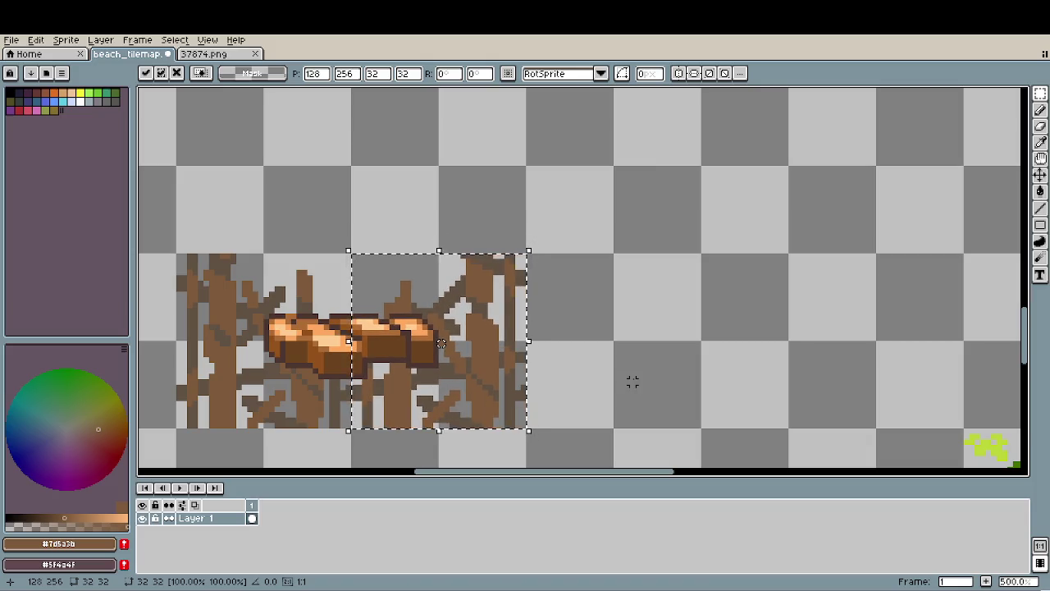
# Move the 64x32 two-tile platform beside the pier, one tile lower at 96,224.
pyautogui.scroll(-3, 538, 353)
pyautogui.scroll(-1, 541, 354)
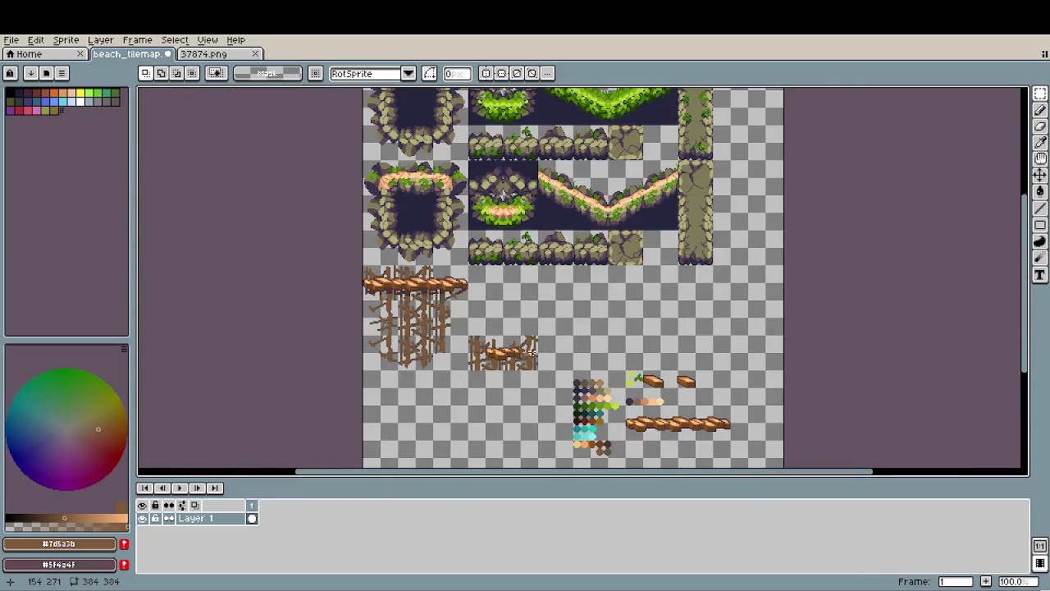
pyautogui.scroll(1, 525, 352)
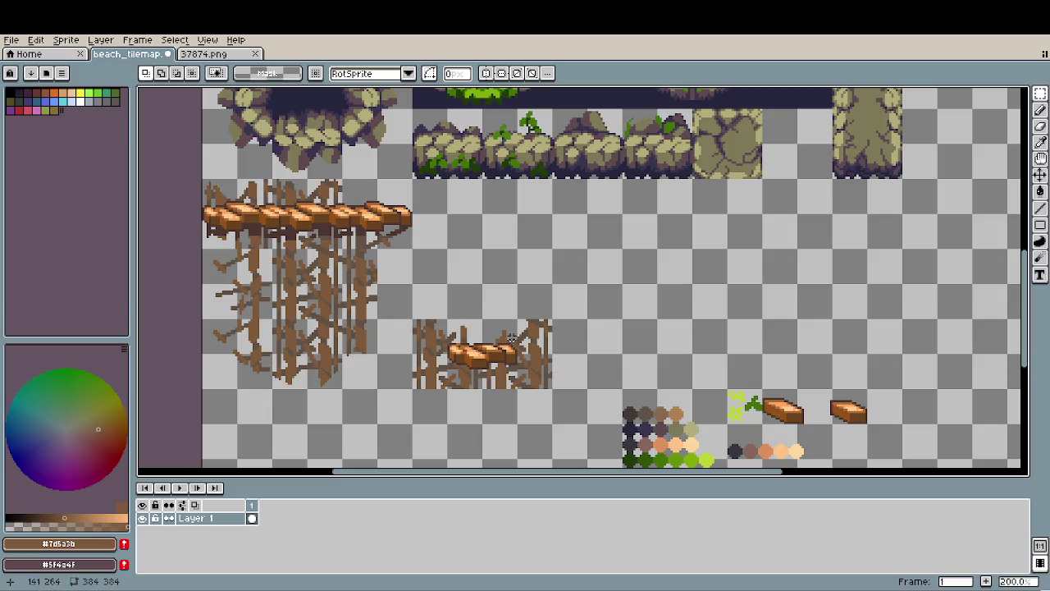
pyautogui.moveTo(416, 321)
pyautogui.mouseDown()
pyautogui.moveTo(539, 371)
pyautogui.moveTo(561, 236)
pyautogui.mouseUp()
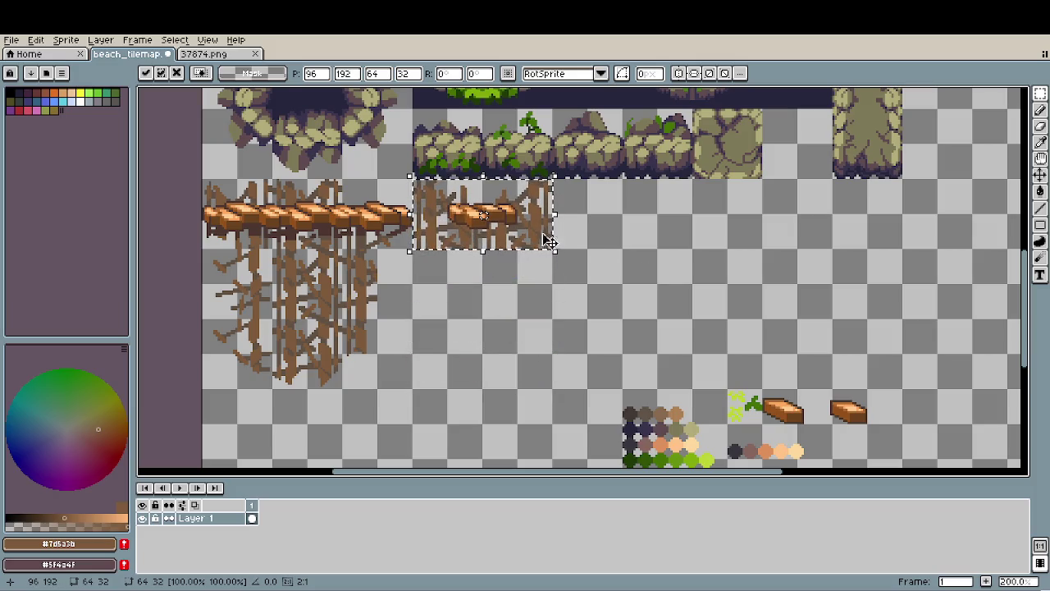
pyautogui.moveTo(540, 240); pyautogui.dragTo(540, 308)
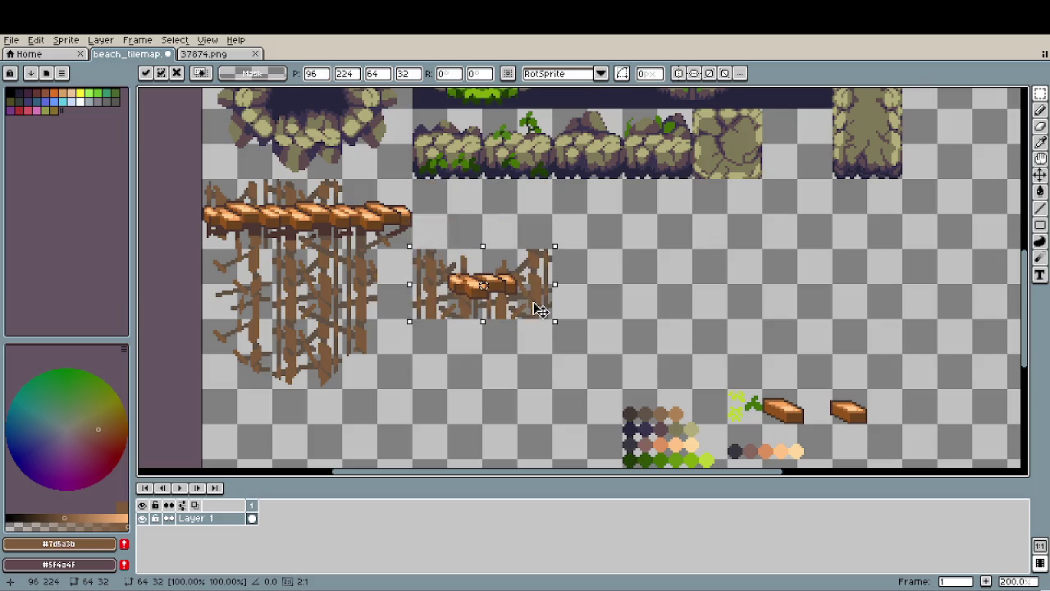
pyautogui.click(632, 327)
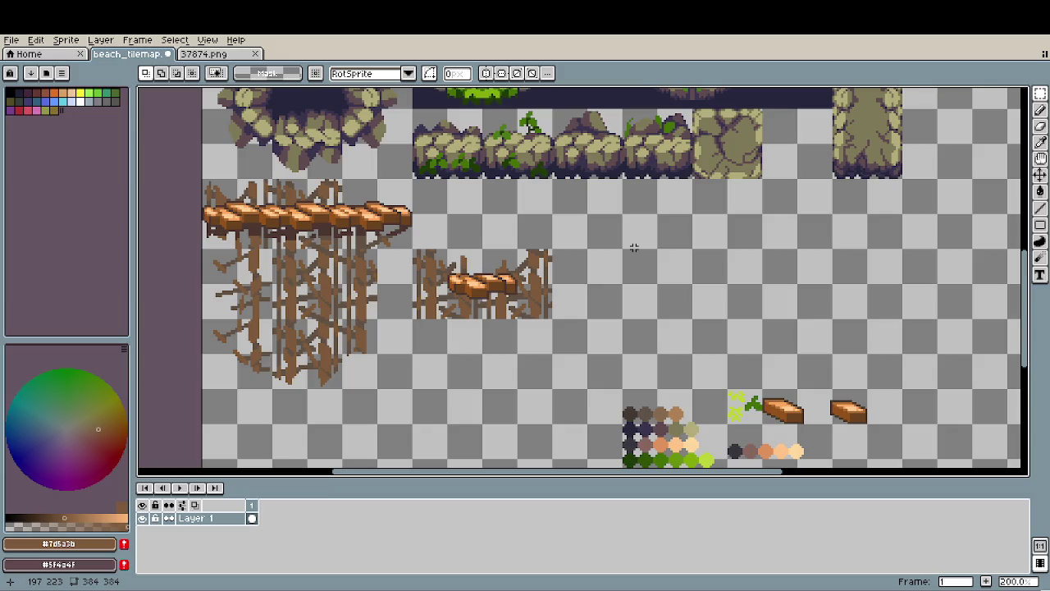
pyautogui.scroll(2, 218, 370)
pyautogui.scroll(1, 235, 363)
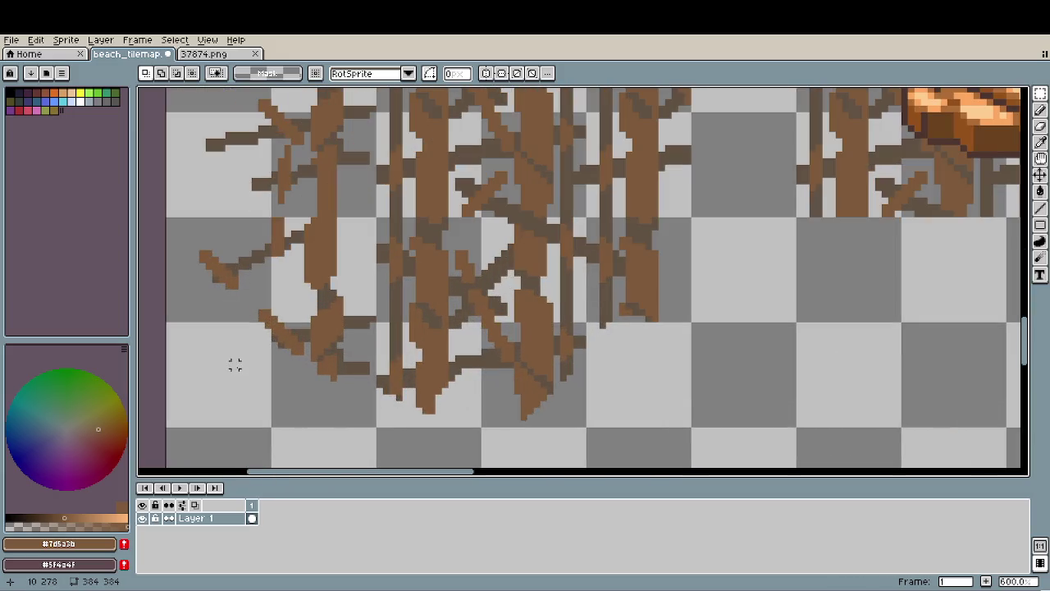
pyautogui.scroll(-1, 248, 363)
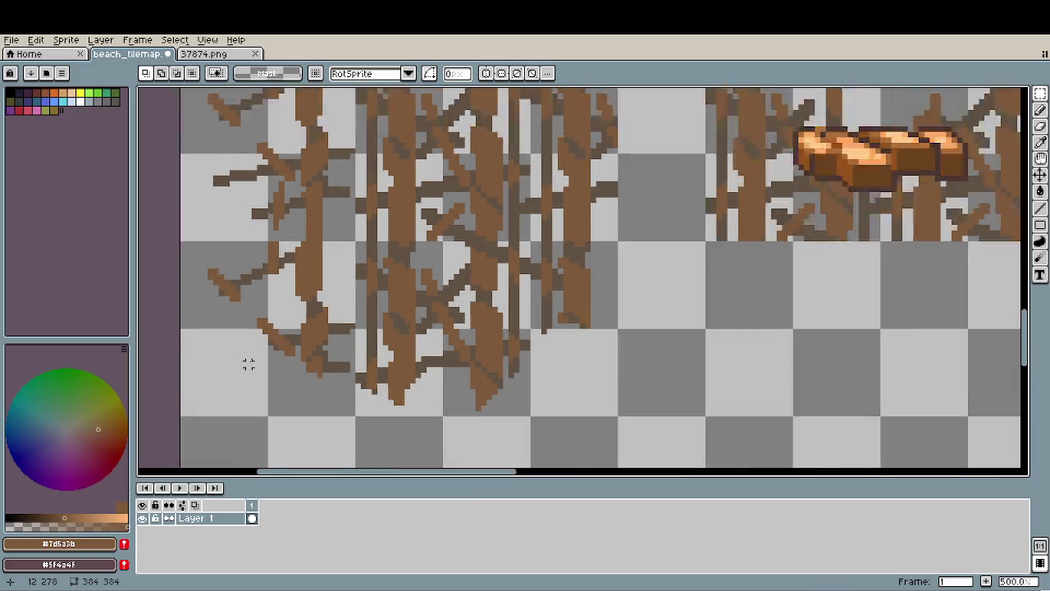
pyautogui.scroll(-2, 249, 361)
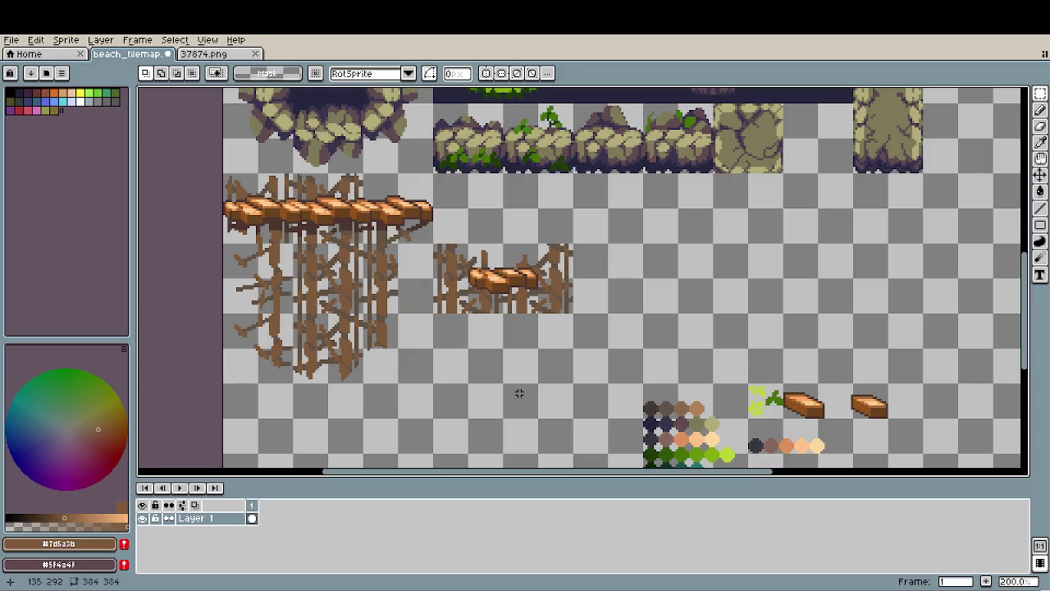
pyautogui.scroll(-1, 520, 393)
pyautogui.scroll(-1, 505, 376)
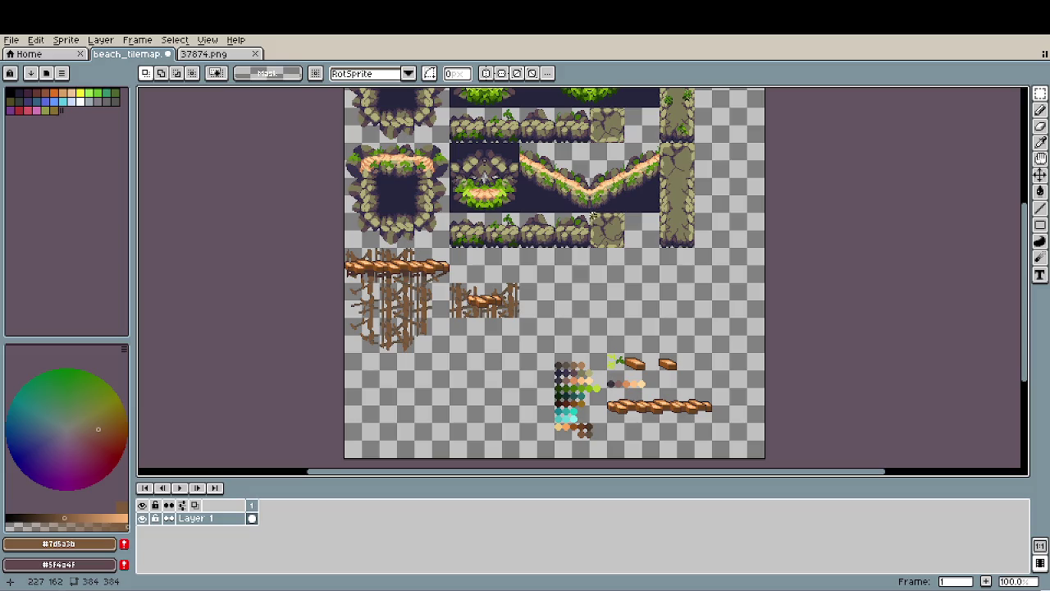
pyautogui.scroll(-3, 541, 402)
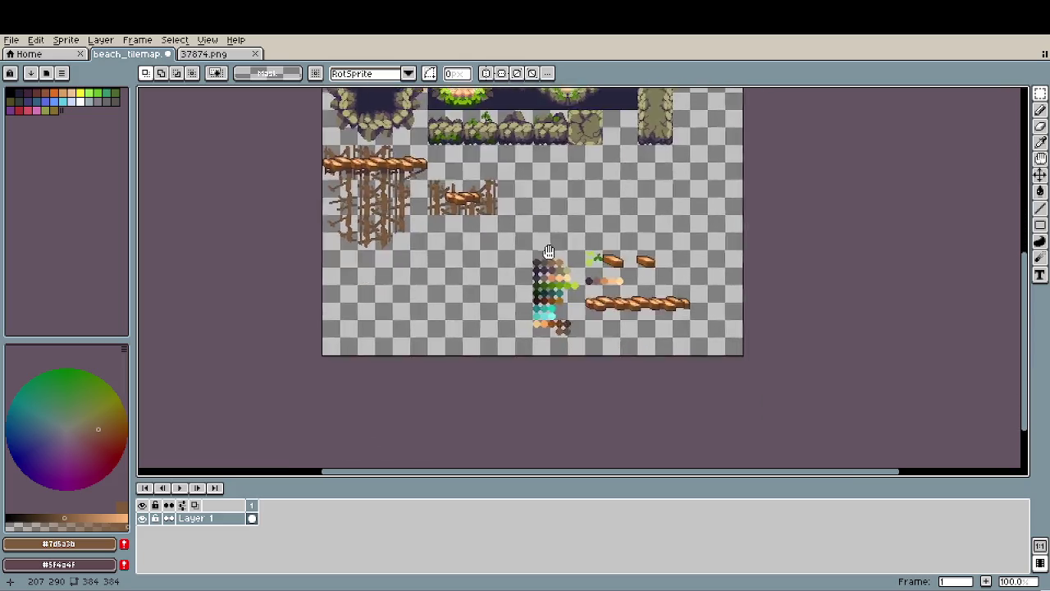
pyautogui.scroll(5, 566, 398)
pyautogui.scroll(-2, 580, 348)
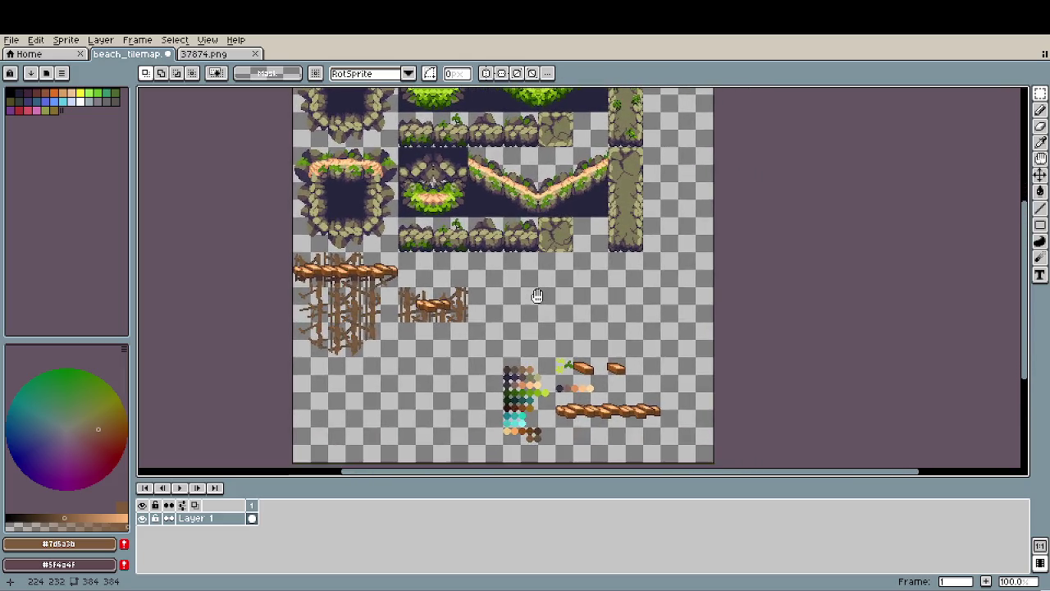